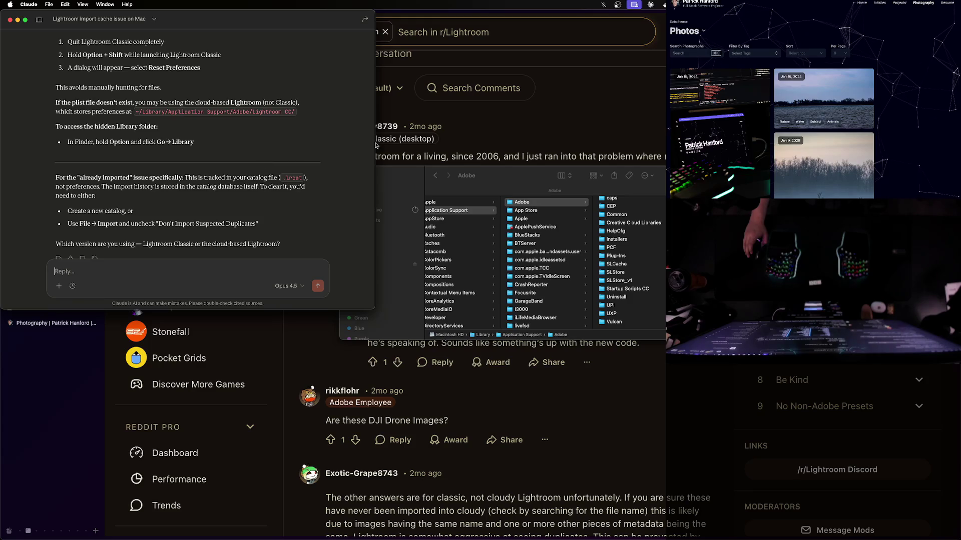
# Browse Adobe's Application Support folder into Startup Scripts CC in Finder
pyautogui.click(611, 252)
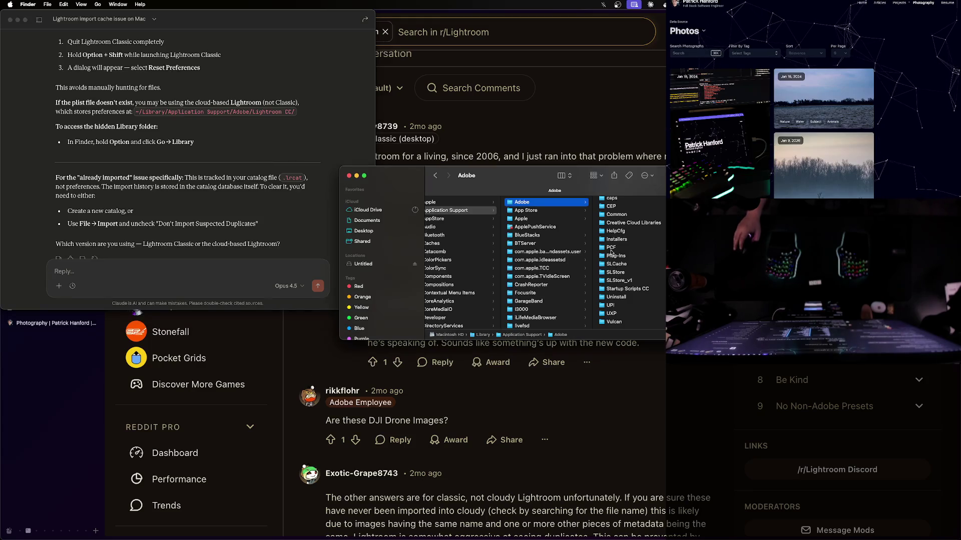
pyautogui.click(631, 290)
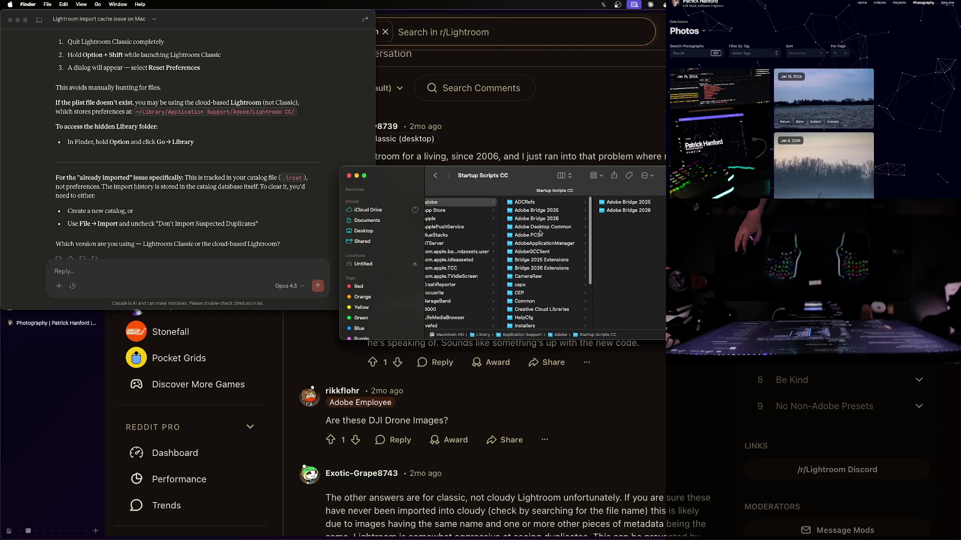
pyautogui.scroll(-3, 203, 233)
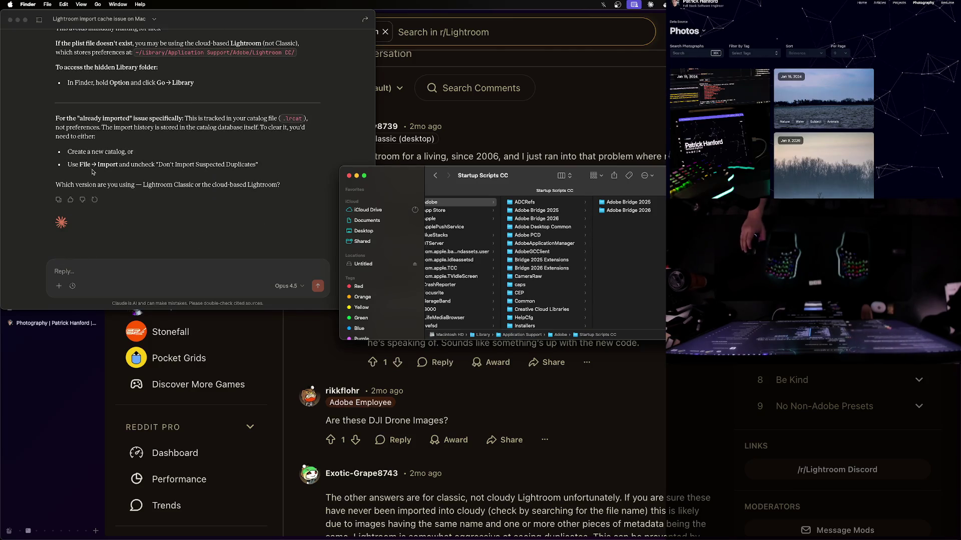
# Select the Claude bullet about unchecking suspected duplicates, then clear the selection
pyautogui.click(115, 169)
pyautogui.tripleClick(115, 168)
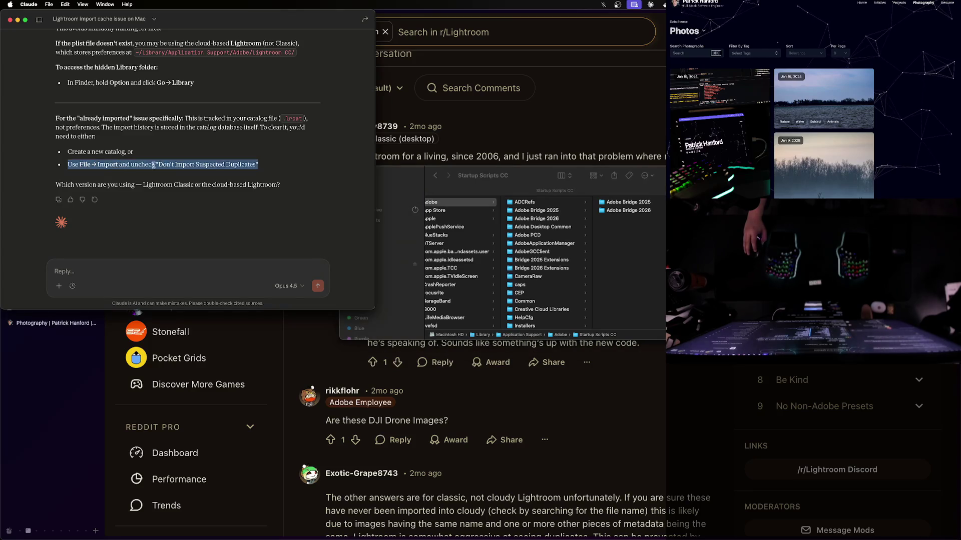
pyautogui.click(229, 167)
# Close the Finder window and open Spotlight search
pyautogui.click(400, 180)
pyautogui.press('super+w')
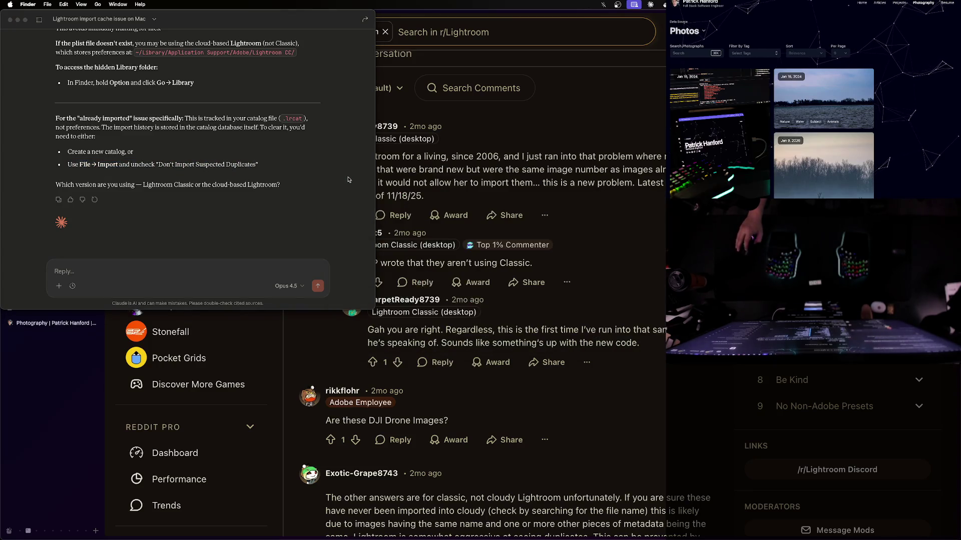
pyautogui.press('super+space')
# Launch Lightroom and import profiles and presets from 100CANON, dismissing the import error
pyautogui.write('light')
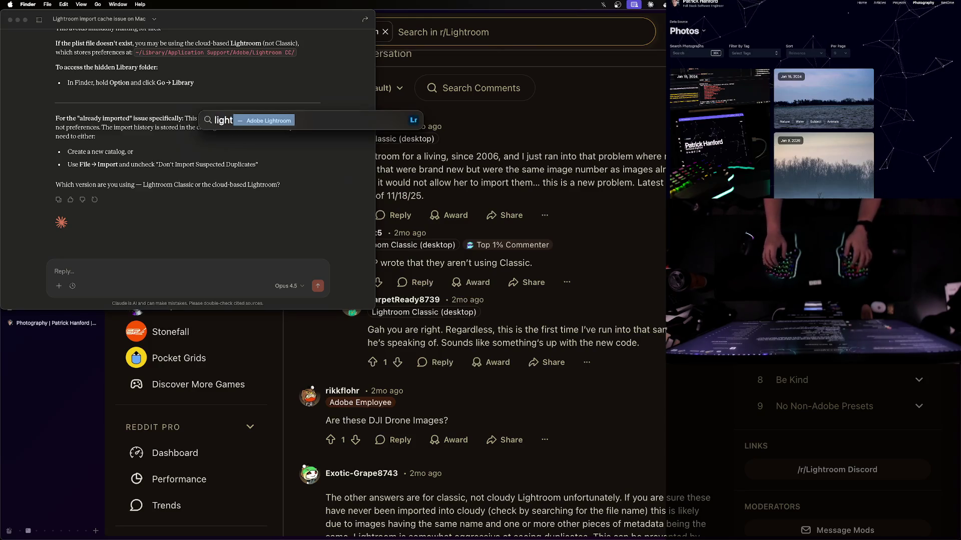
pyautogui.press('Return')
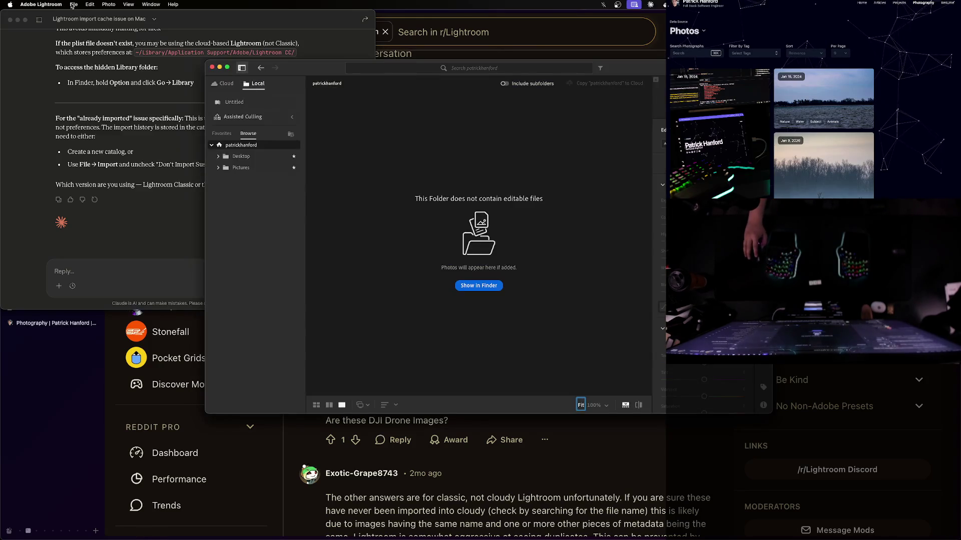
pyautogui.click(73, 6)
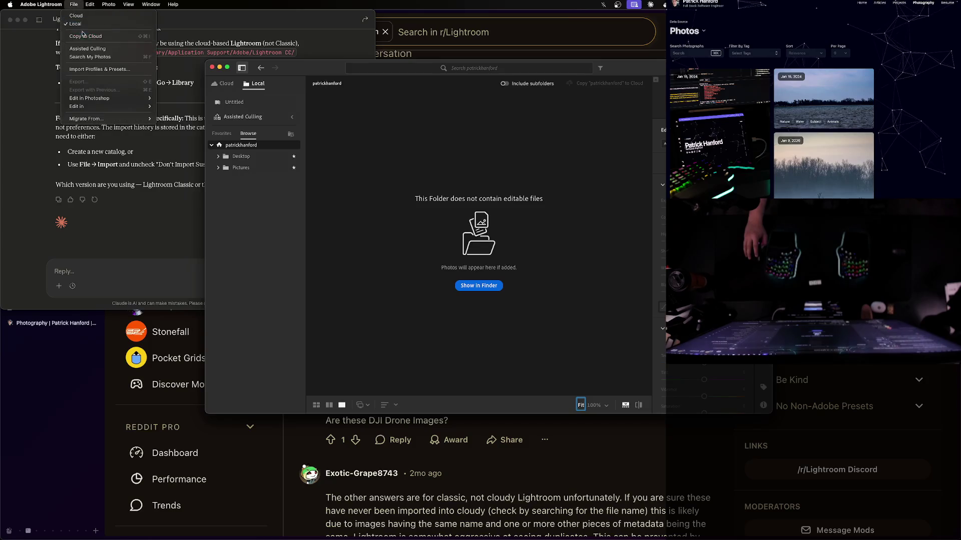
pyautogui.click(106, 73)
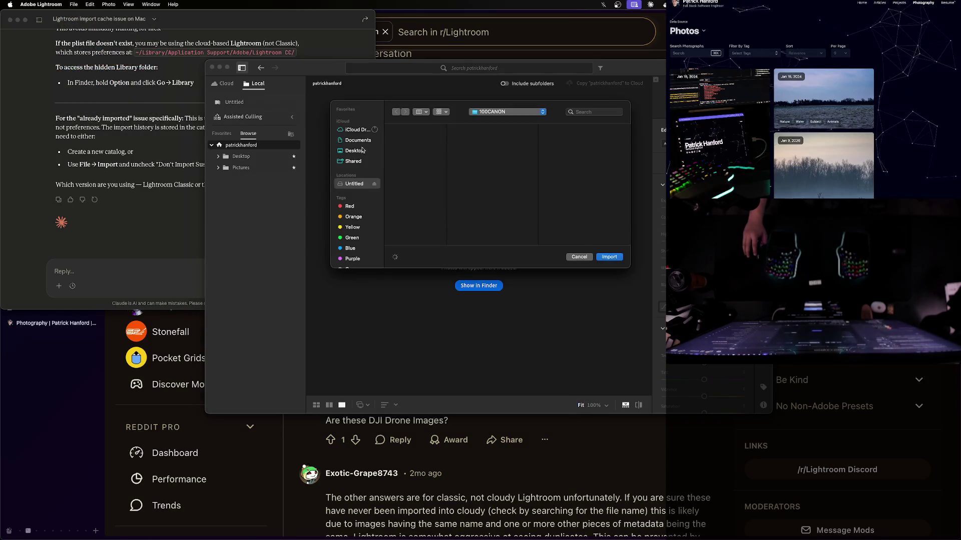
pyautogui.click(611, 262)
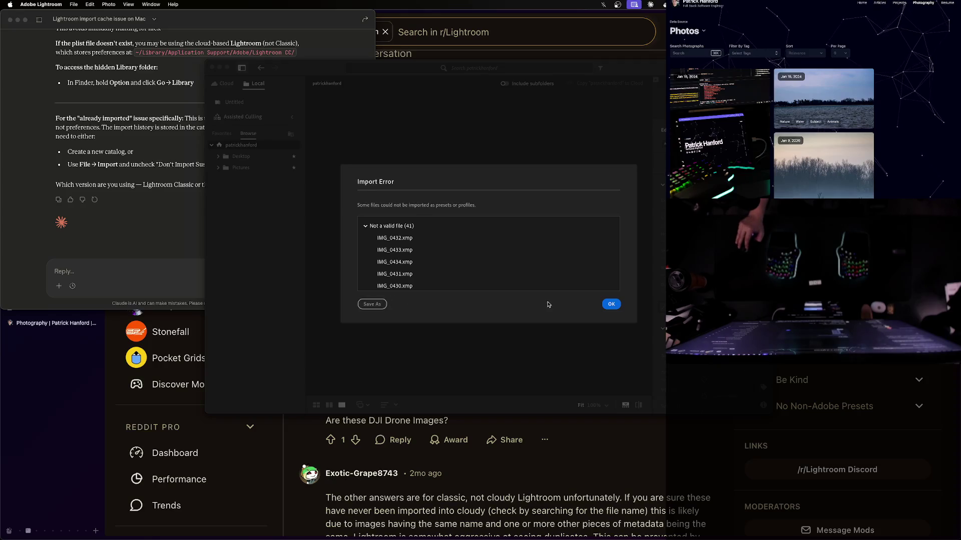
pyautogui.click(611, 304)
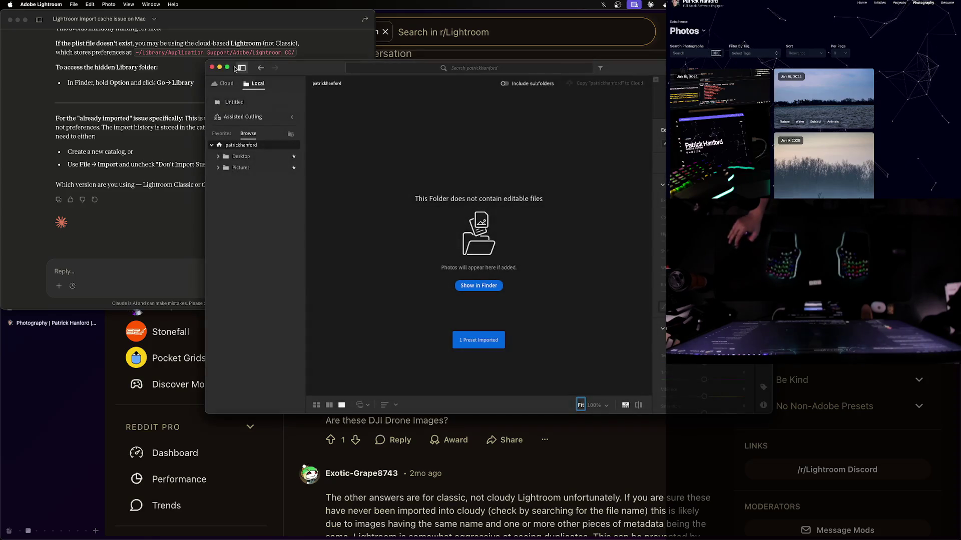
# Look through Lightroom's File menu again, then return to the Claude chat
pyautogui.click(75, 6)
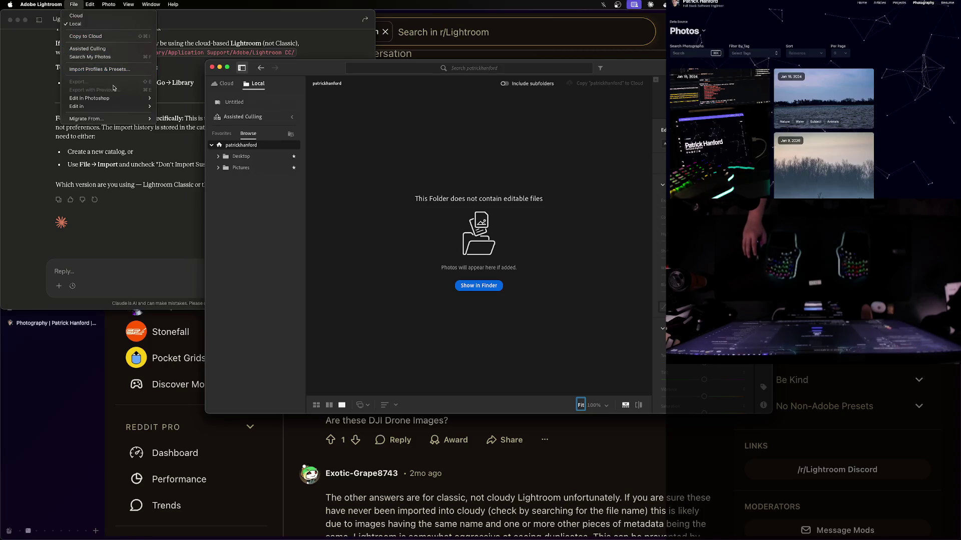
pyautogui.moveTo(110, 101)
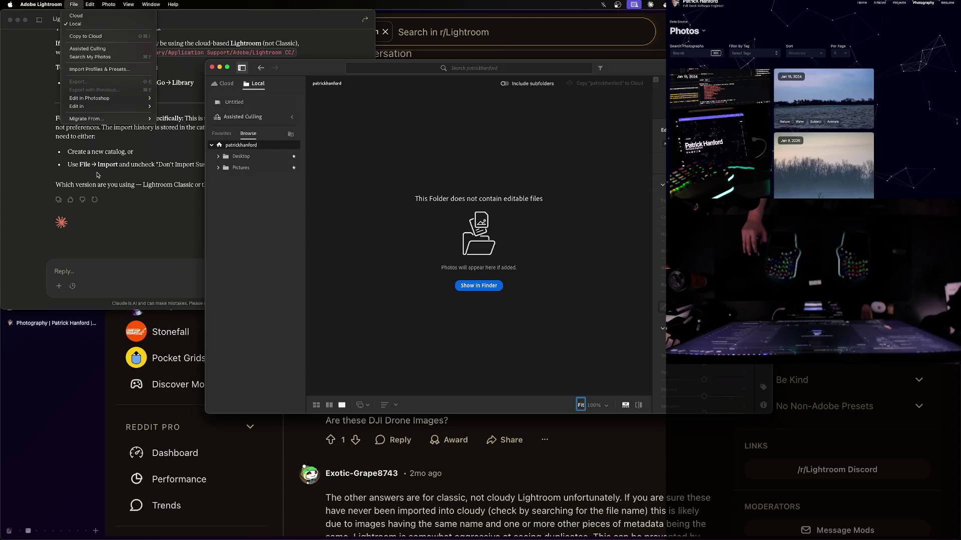
pyautogui.moveTo(90, 7)
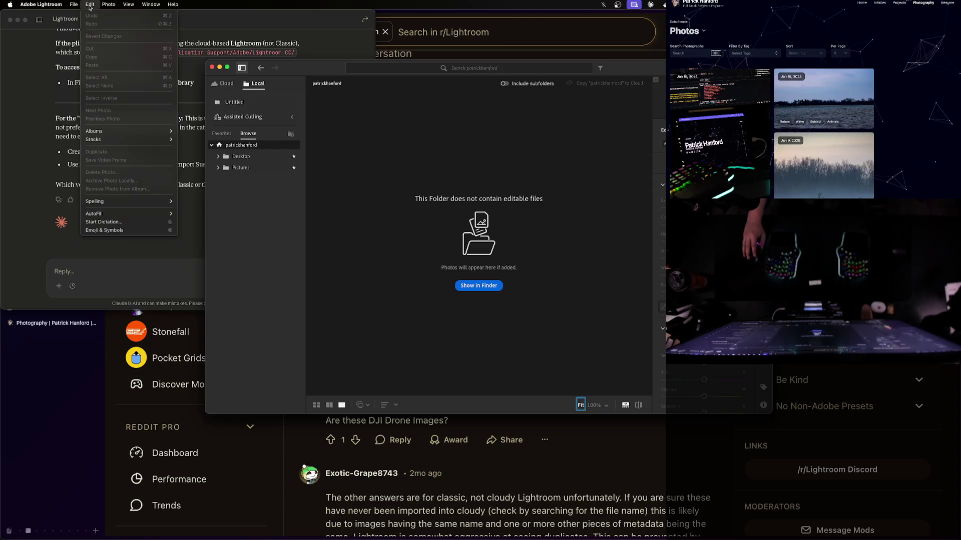
pyautogui.moveTo(137, 6)
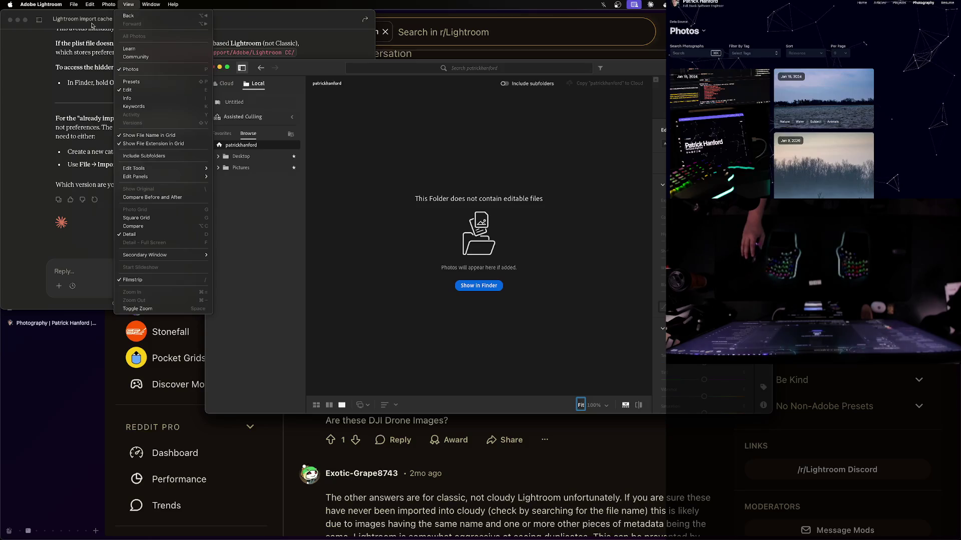
pyautogui.click(107, 95)
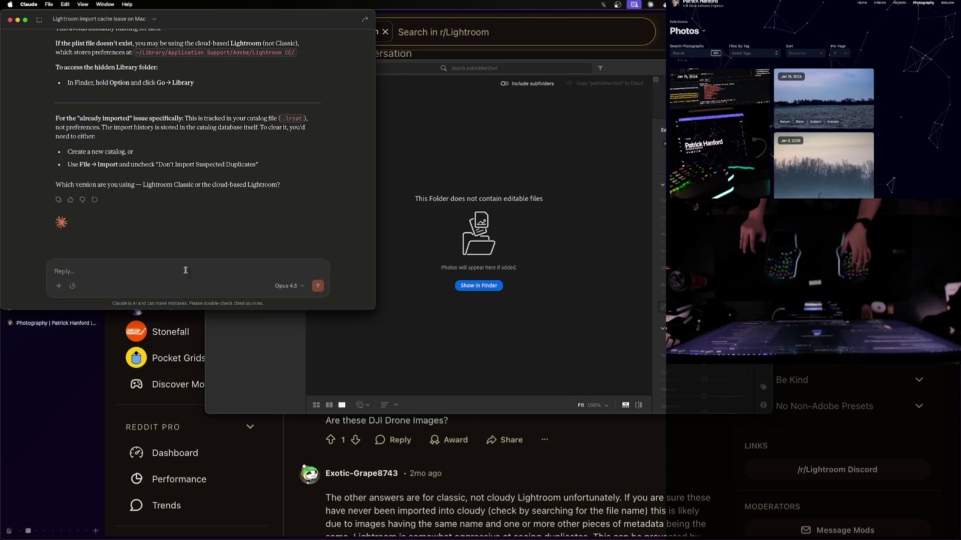
# Reply to Claude: 'Also does not exist. I do not know, whatever the version is you download from Adobe.'
pyautogui.moveTo(406, 67); pyautogui.dragTo(530, 67)
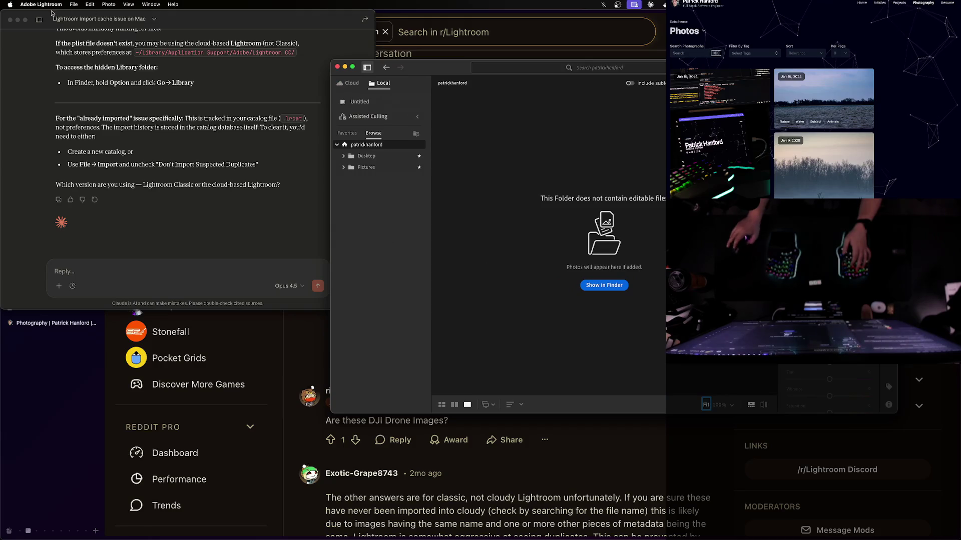
pyautogui.click(145, 274)
pyautogui.write('Also')
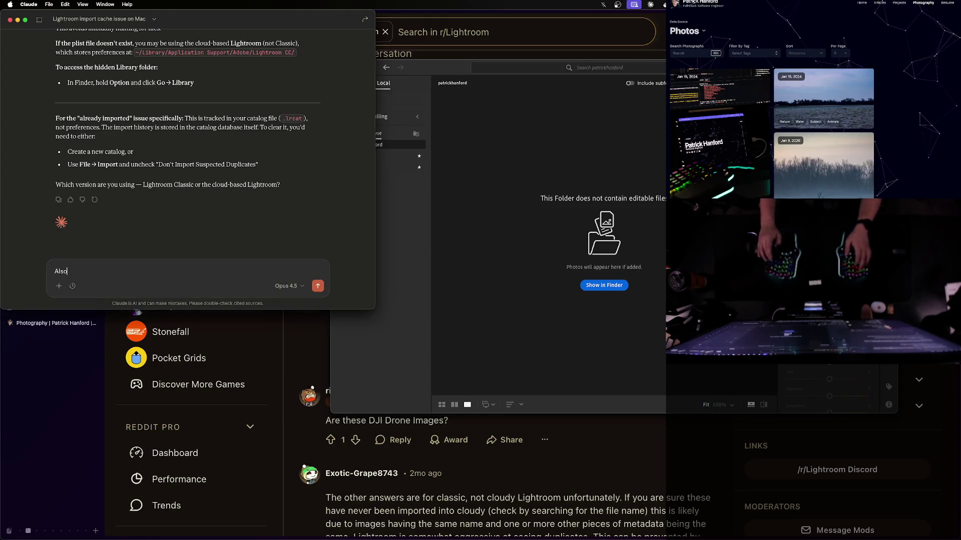
pyautogui.write(' does not exist.')
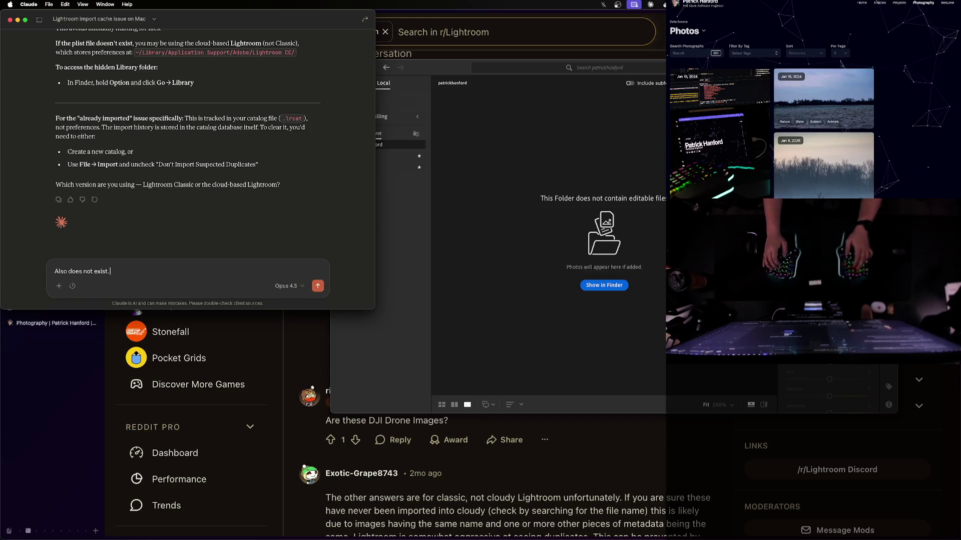
pyautogui.write(' I do not kno')
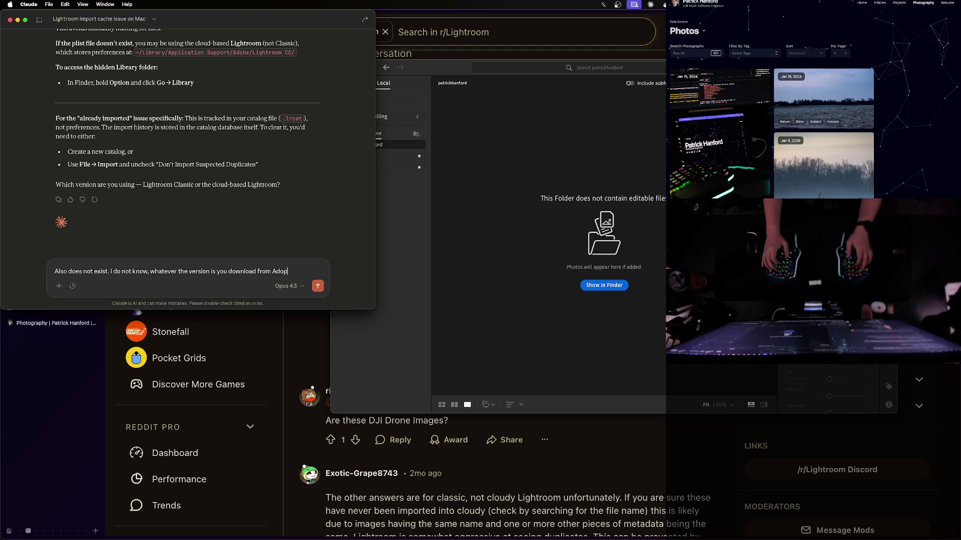
pyautogui.press('Return')
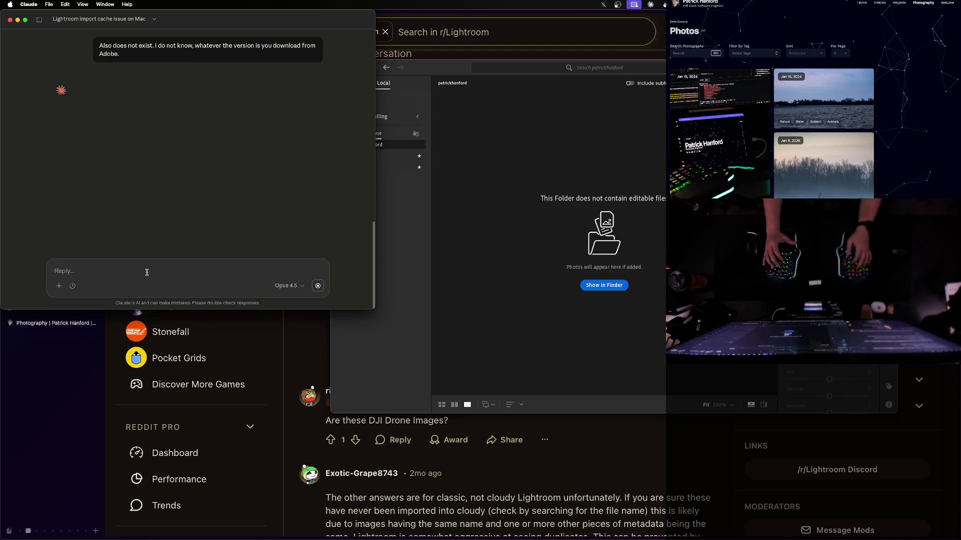
pyautogui.click(74, 370)
# Search for 'adobe lightroom classic' in a new Arc tab
pyautogui.press('super+t')
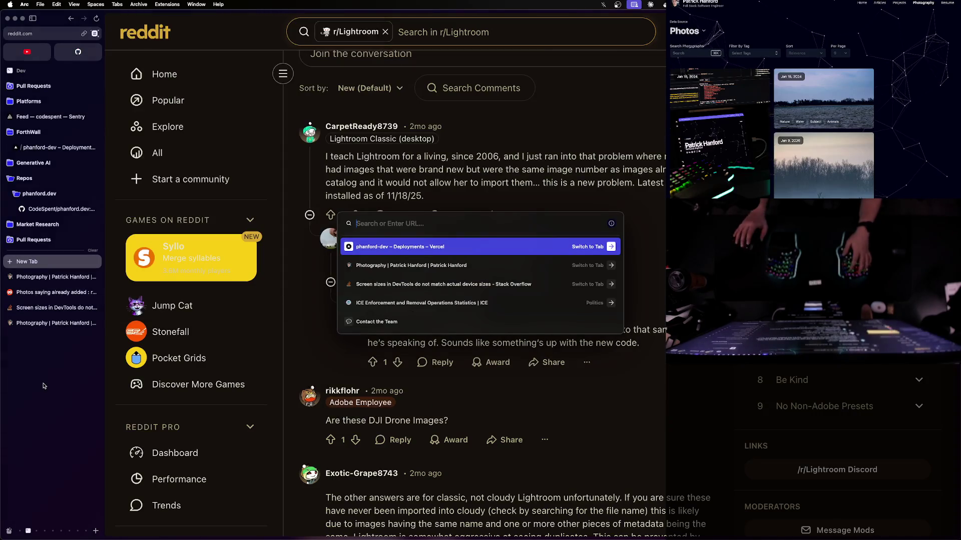
pyautogui.write('adobe light')
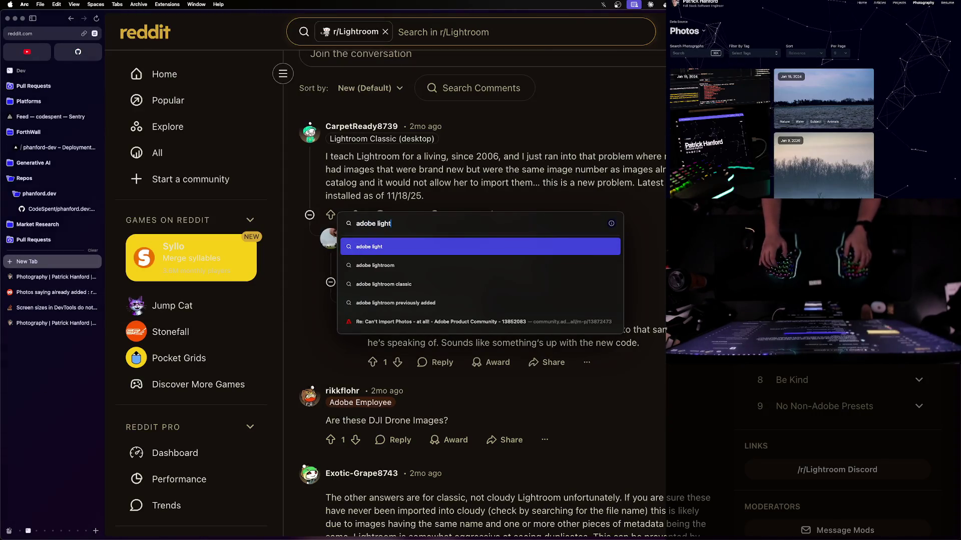
pyautogui.write('room classic')
pyautogui.press('Return')
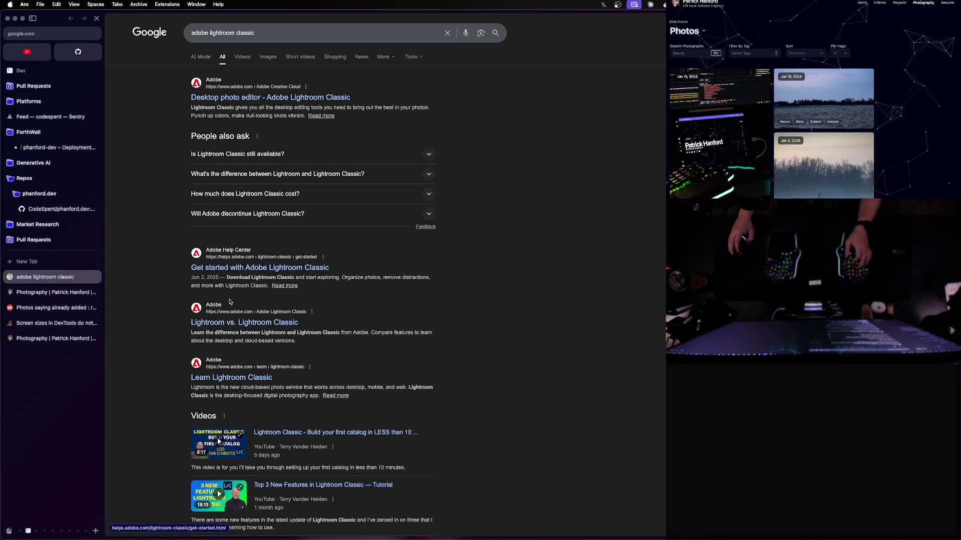
# Open Adobe's Lightroom vs. Lightroom Classic comparison page, then show all open windows
pyautogui.click(281, 35)
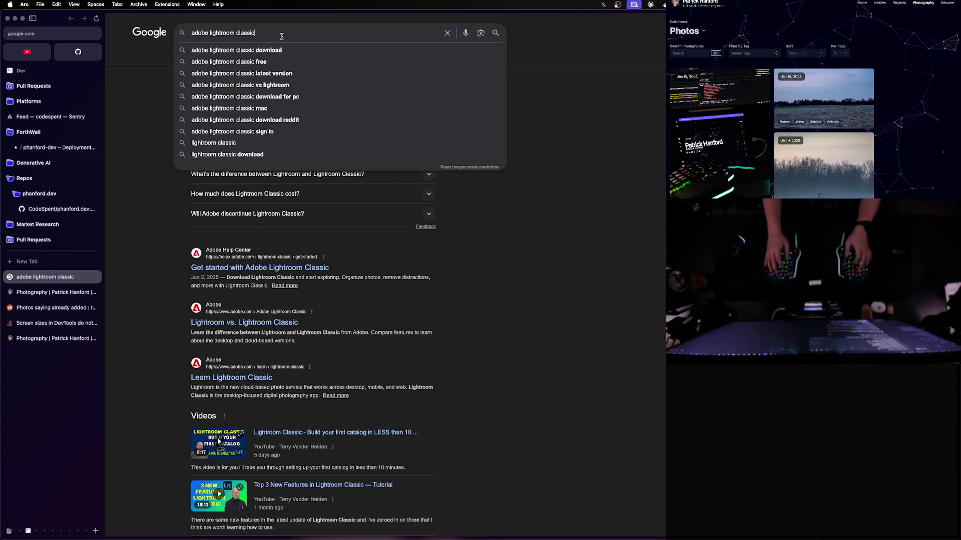
pyautogui.click(270, 323)
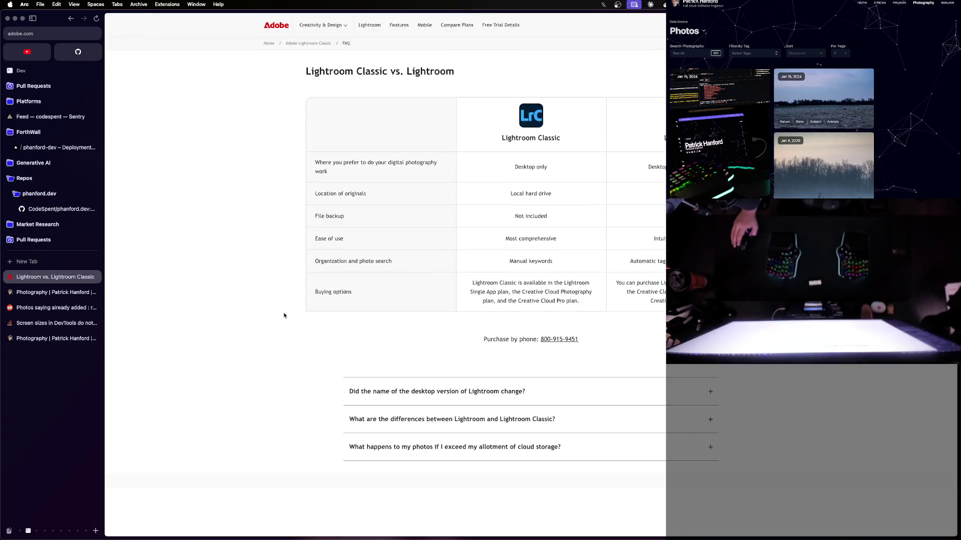
pyautogui.rightClick(54, 277)
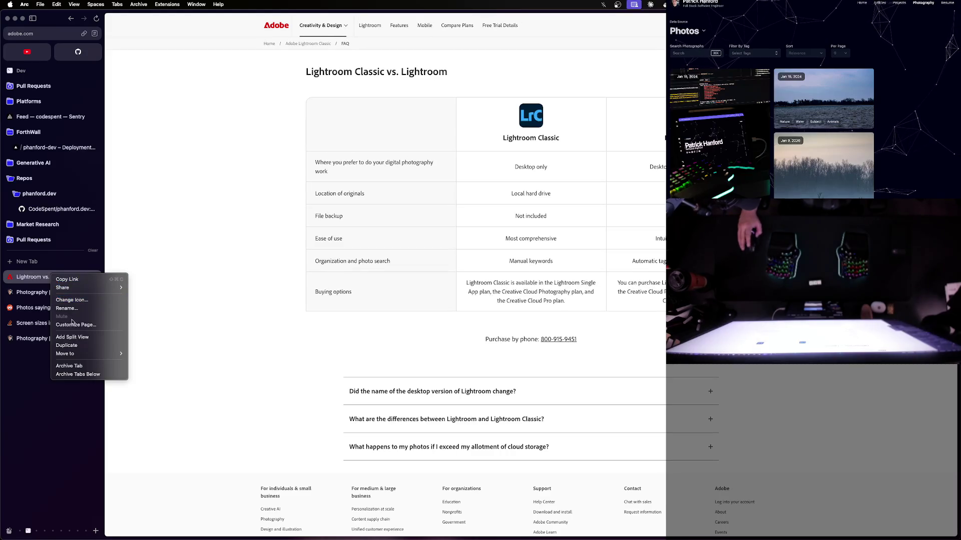
pyautogui.click(242, 315)
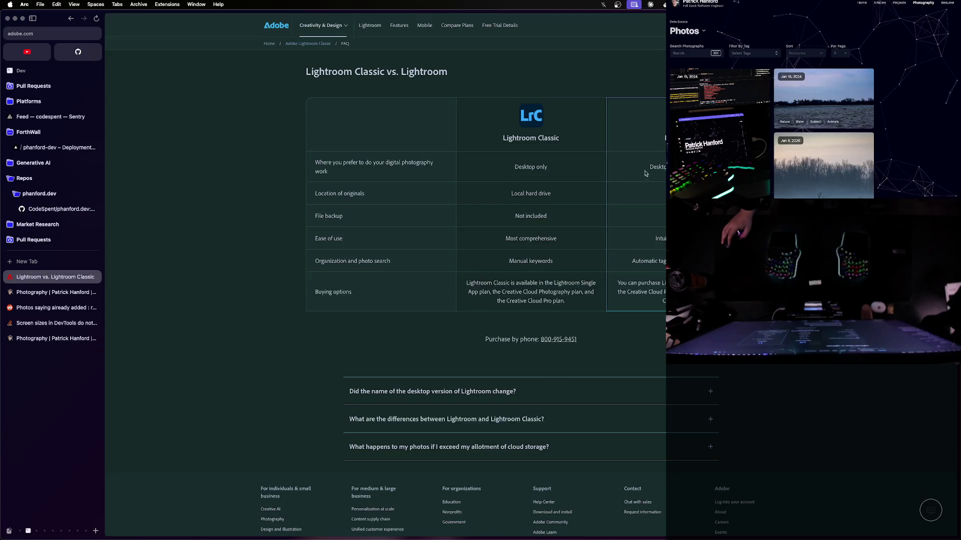
pyautogui.hotkey('ctrl', 'Up')
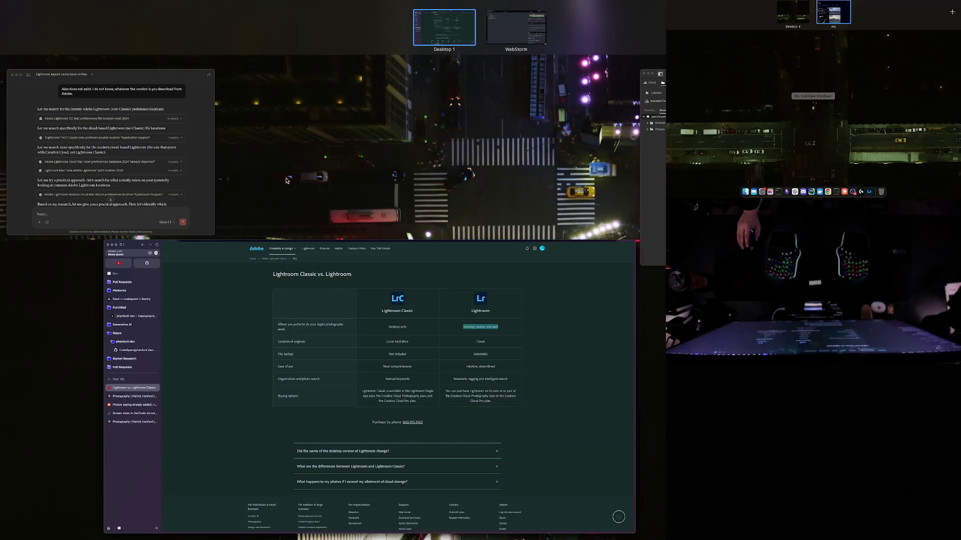
# Start and erase a reply in Claude, then cycle through open windows in Mission Control
pyautogui.click(194, 187)
pyautogui.write('Its')
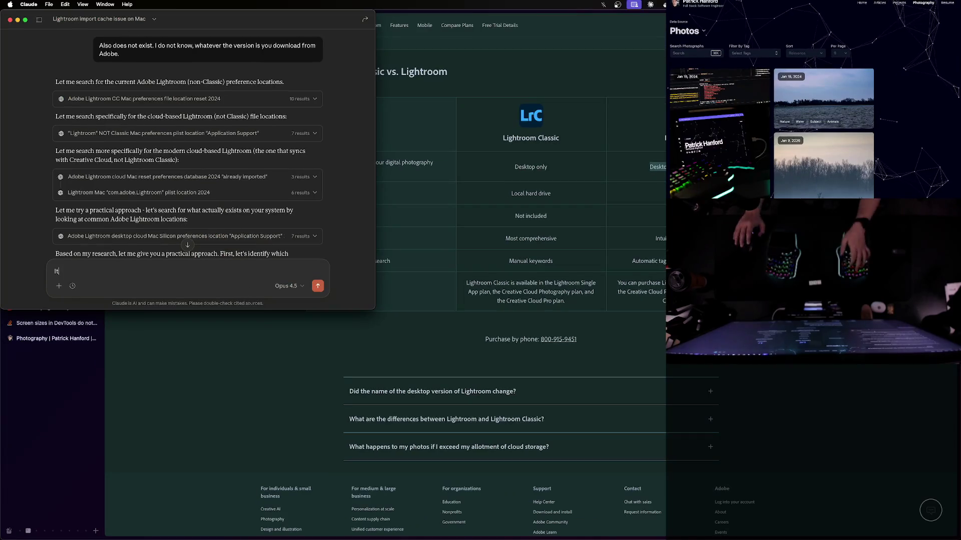
pyautogui.press('BackSpace')
pyautogui.press('BackSpace')
pyautogui.press('BackSpace')
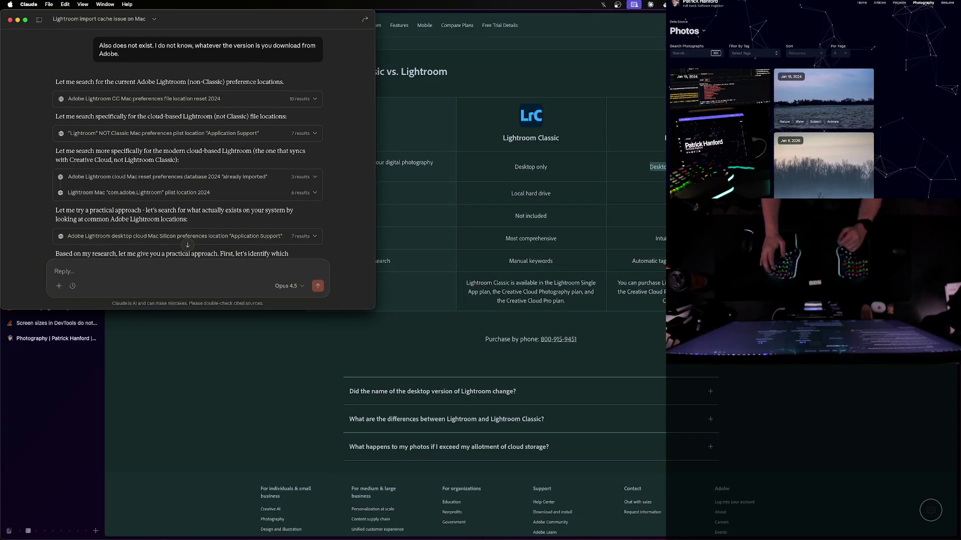
pyautogui.click(505, 207)
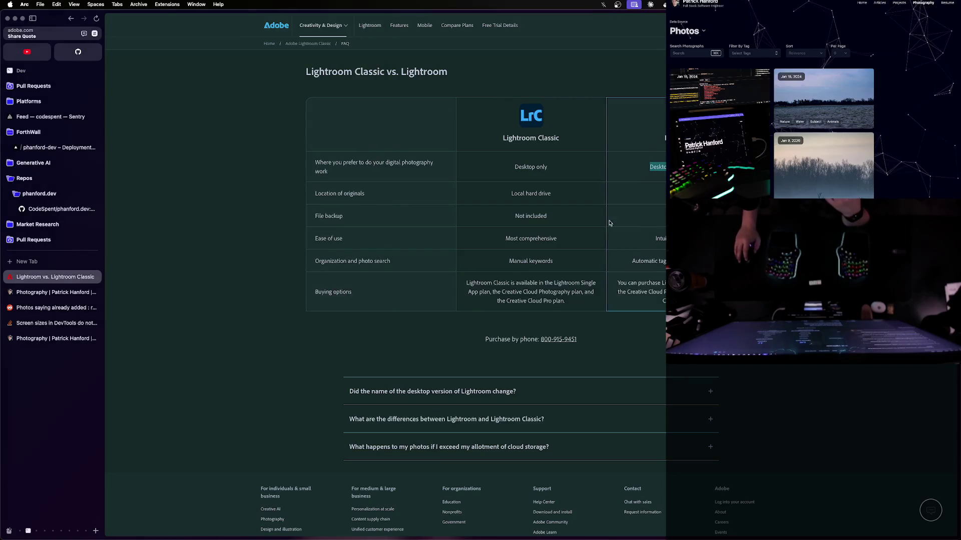
pyautogui.hotkey('ctrl', 'Up')
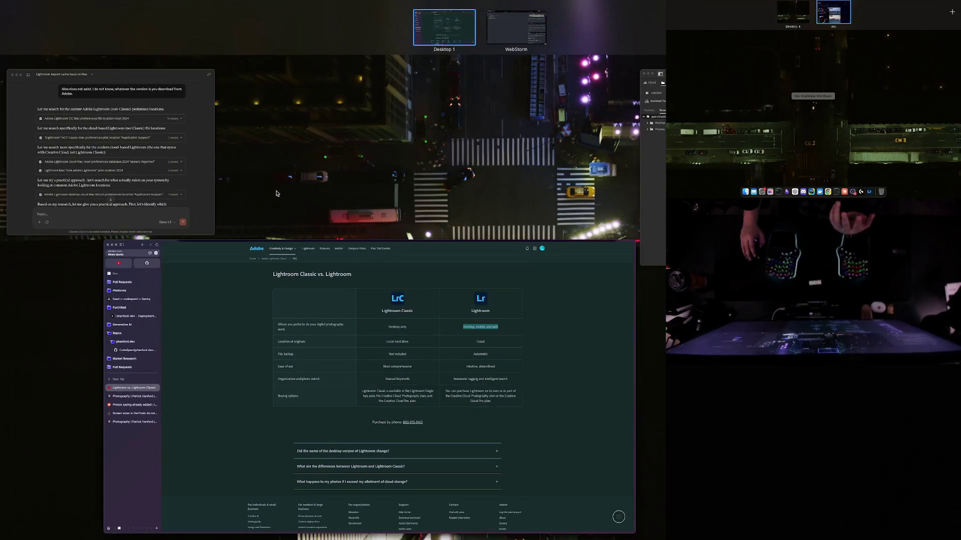
pyautogui.click(120, 185)
pyautogui.hotkey('ctrl', 'Up')
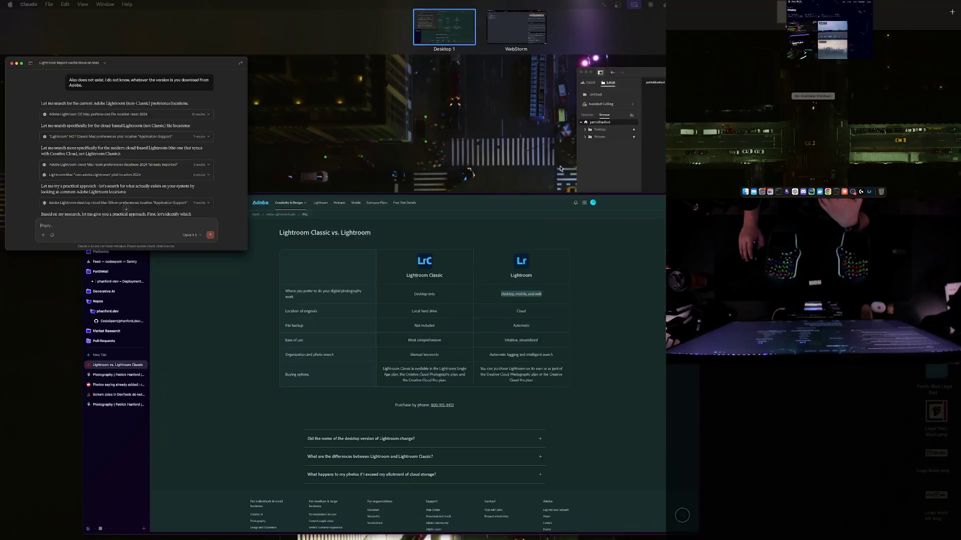
# Review Lightroom's Cache and Import preferences, cancelling without any changes
pyautogui.click(236, 84)
pyautogui.click(73, 4)
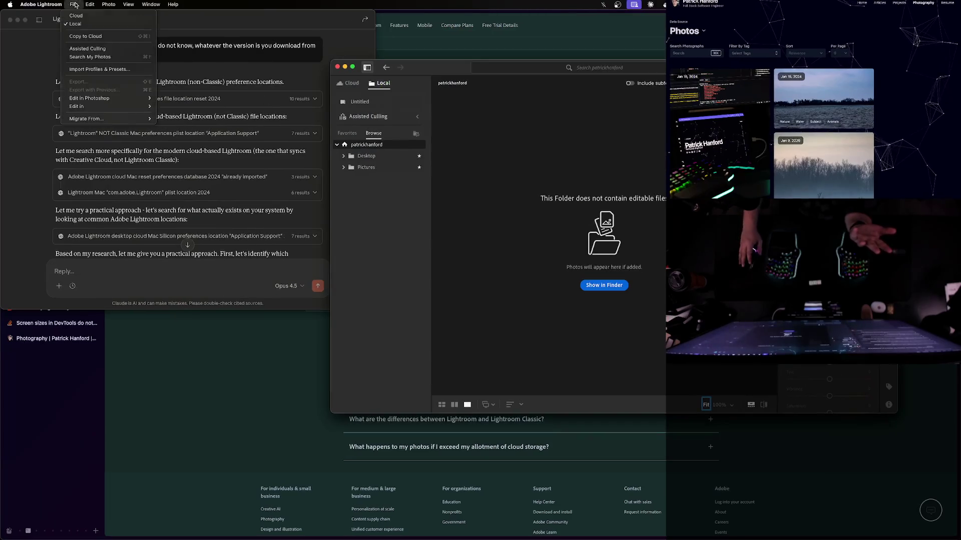
pyautogui.click(41, 4)
pyautogui.click(38, 28)
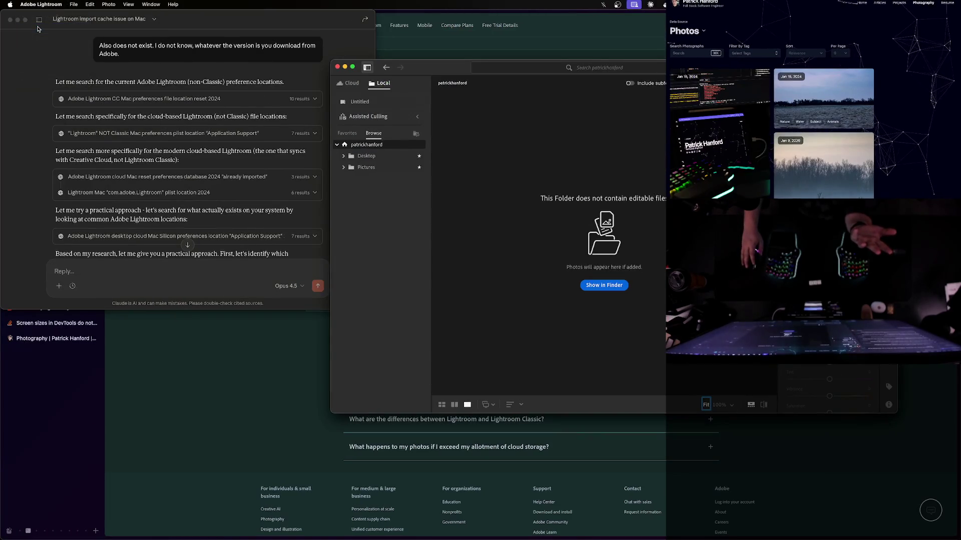
pyautogui.click(489, 153)
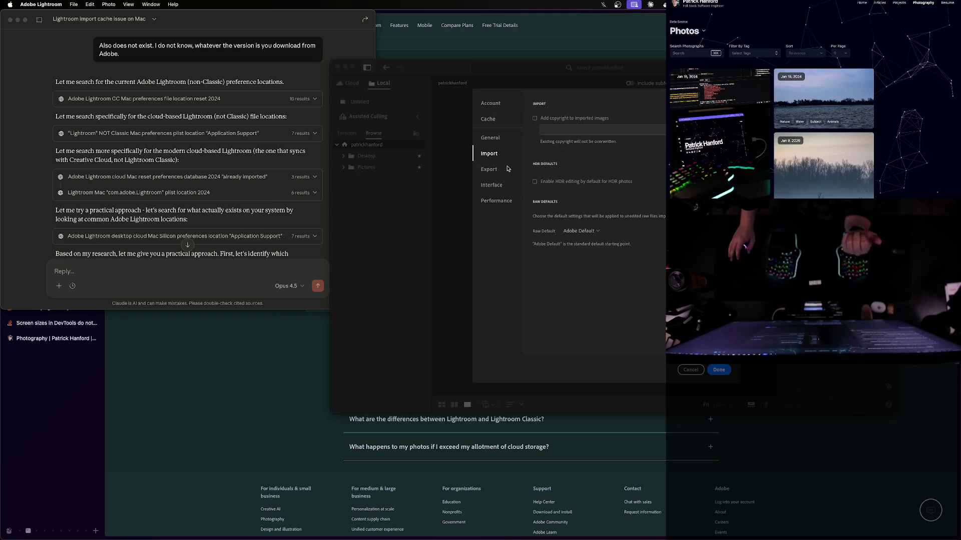
pyautogui.click(691, 370)
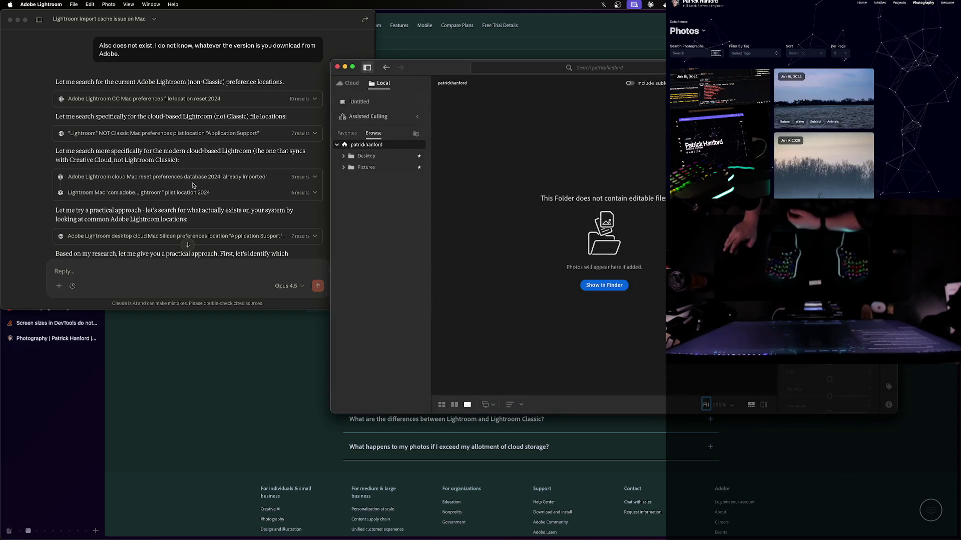
# Scroll Claude's reply to its end, where the Terminal commands for flushing Lightroom preferences appear
pyautogui.click(122, 161)
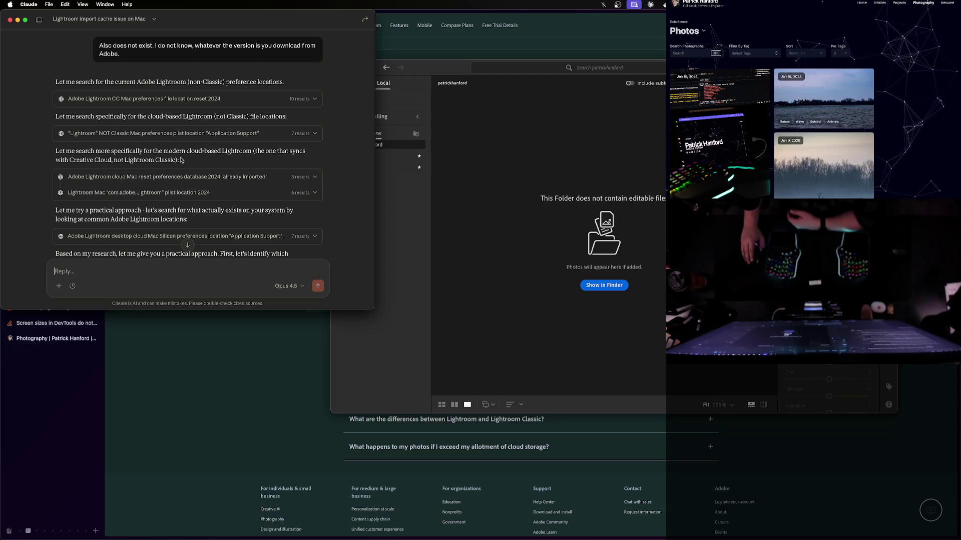
pyautogui.scroll(-10, 182, 159)
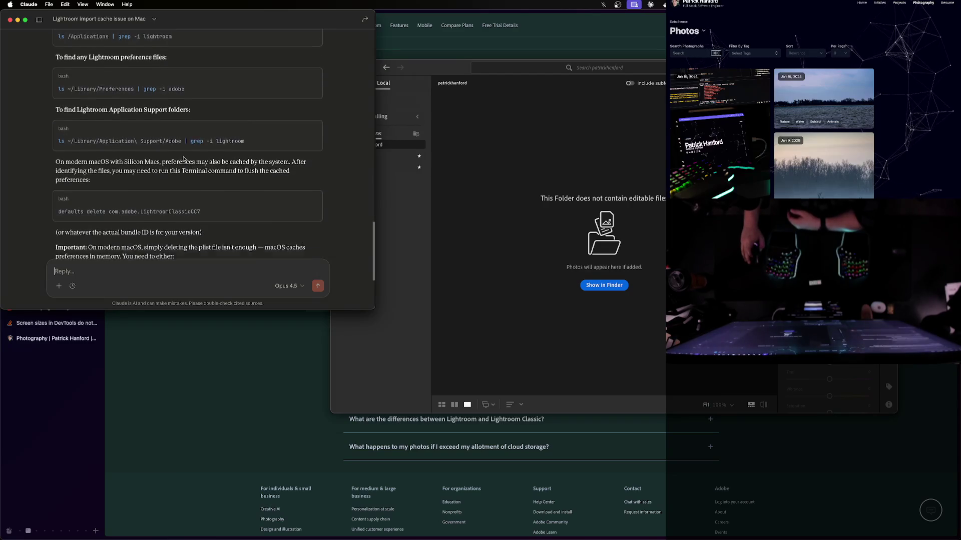
pyautogui.scroll(5, 183, 160)
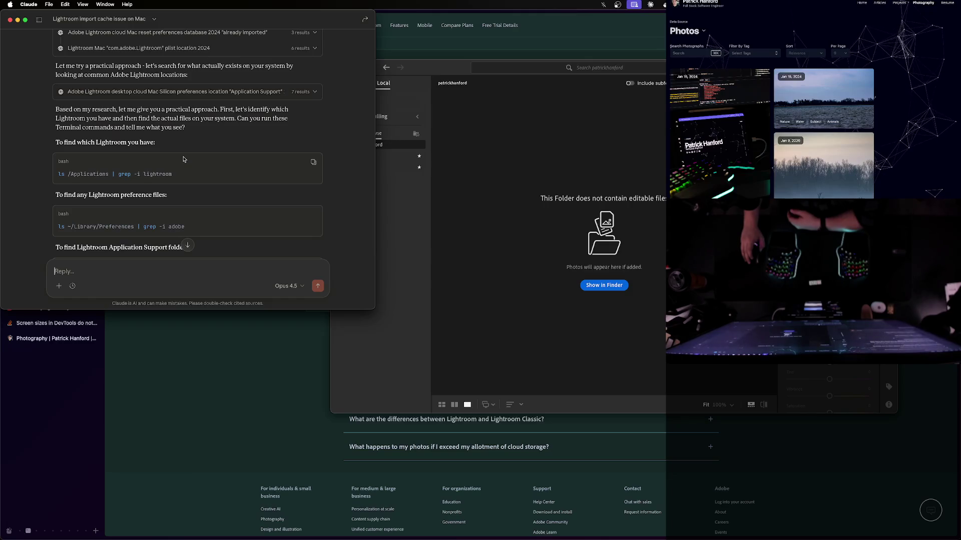
pyautogui.scroll(1, 183, 159)
pyautogui.click(187, 245)
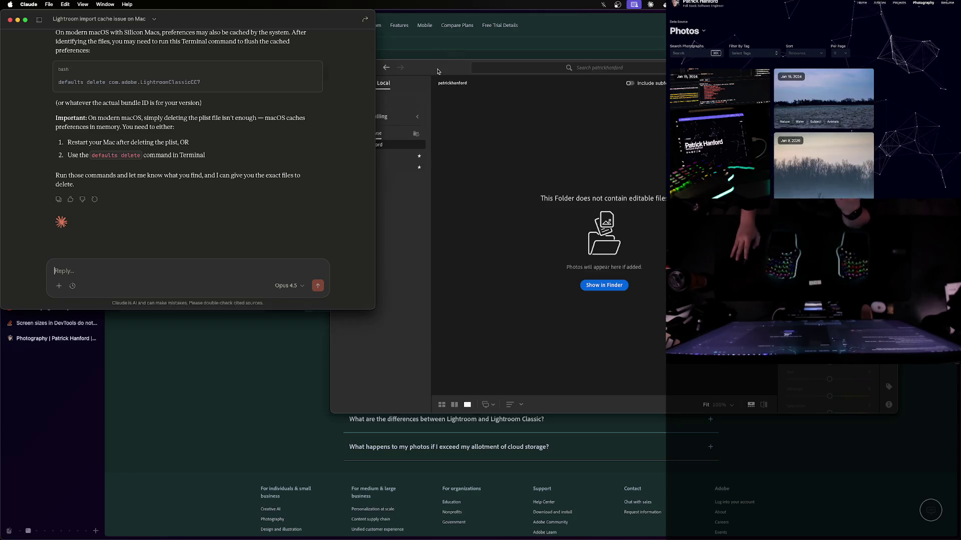
pyautogui.click(380, 70)
# Launch iTerm2 from Spotlight
pyautogui.press('super+h')
pyautogui.press('super+space')
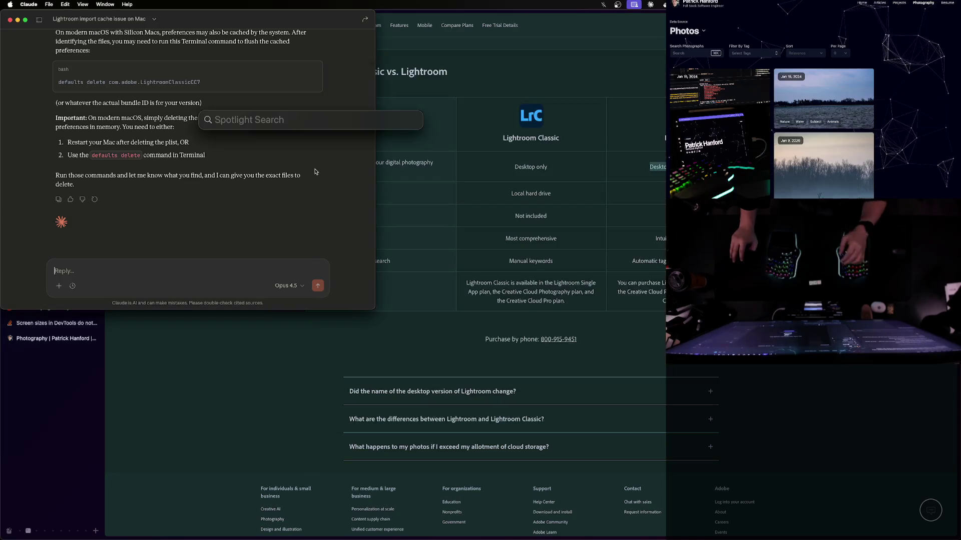
pyautogui.write('iterm')
pyautogui.press('Return')
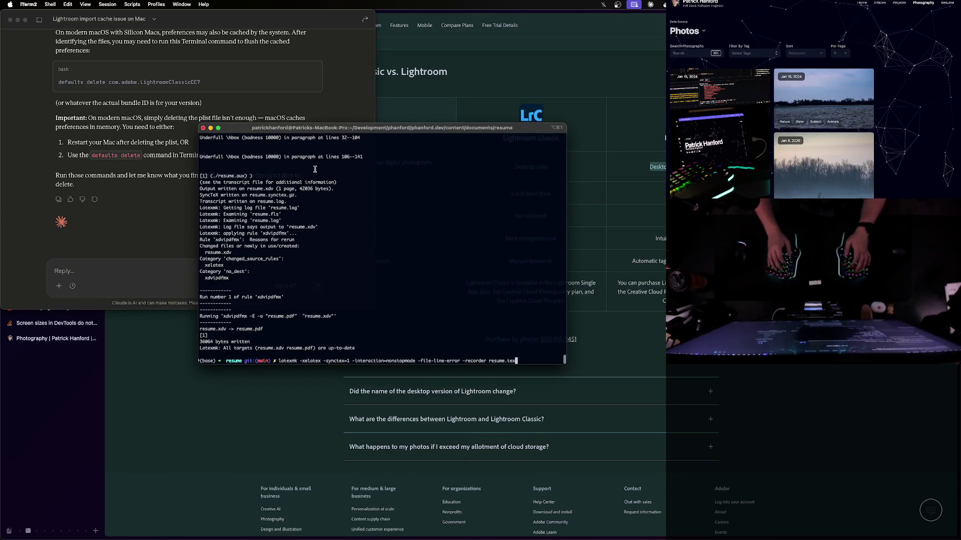
# Clear the old build output with 'clear', discarding the brew uninstall command, then return to Arc
pyautogui.press('Return')
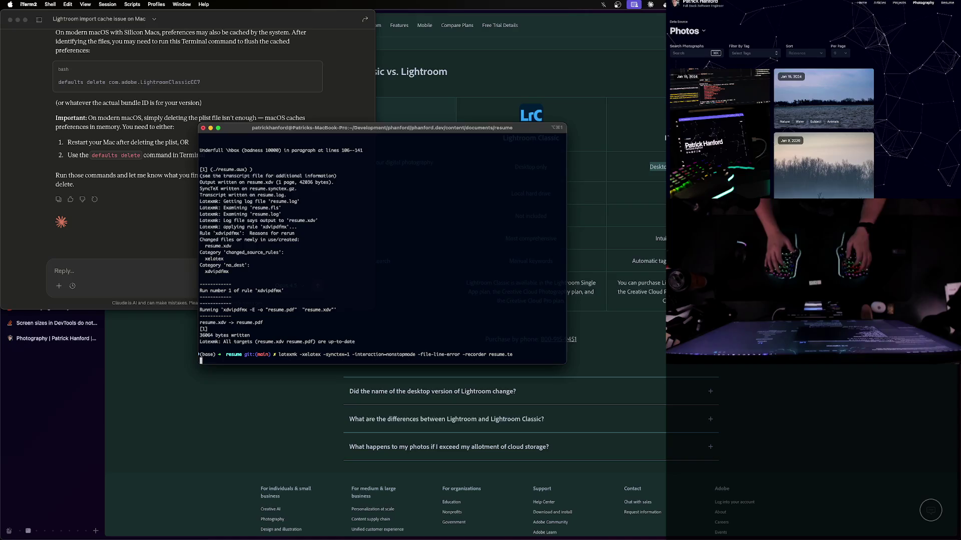
pyautogui.press('Return')
pyautogui.write('c')
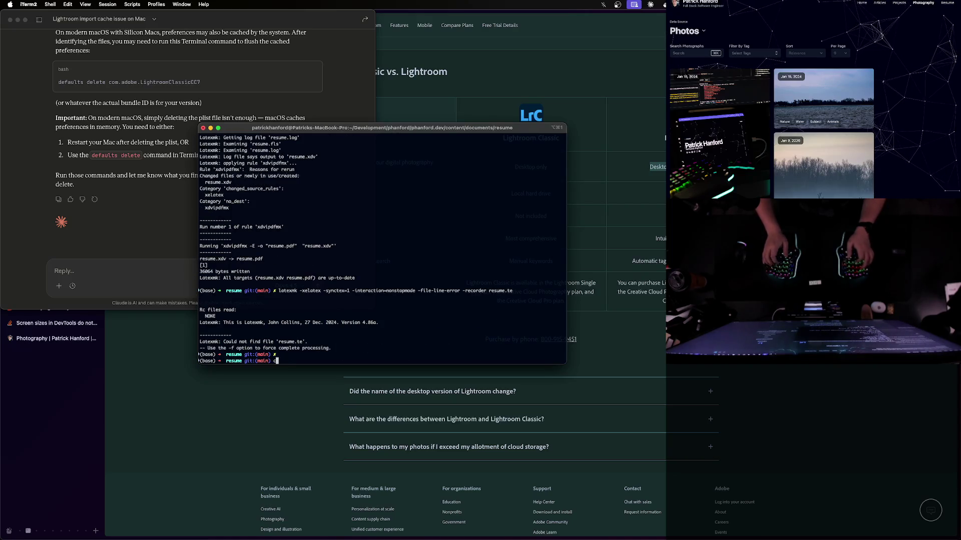
pyautogui.write('lear')
pyautogui.press('Return')
pyautogui.write('brew uninstall light')
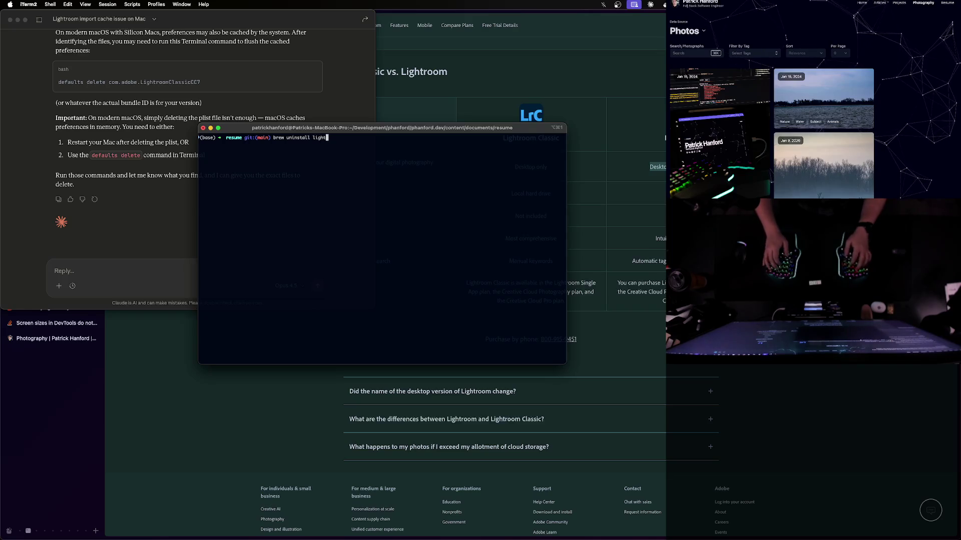
pyautogui.press('BackSpace')
pyautogui.press('BackSpace')
pyautogui.press('BackSpace')
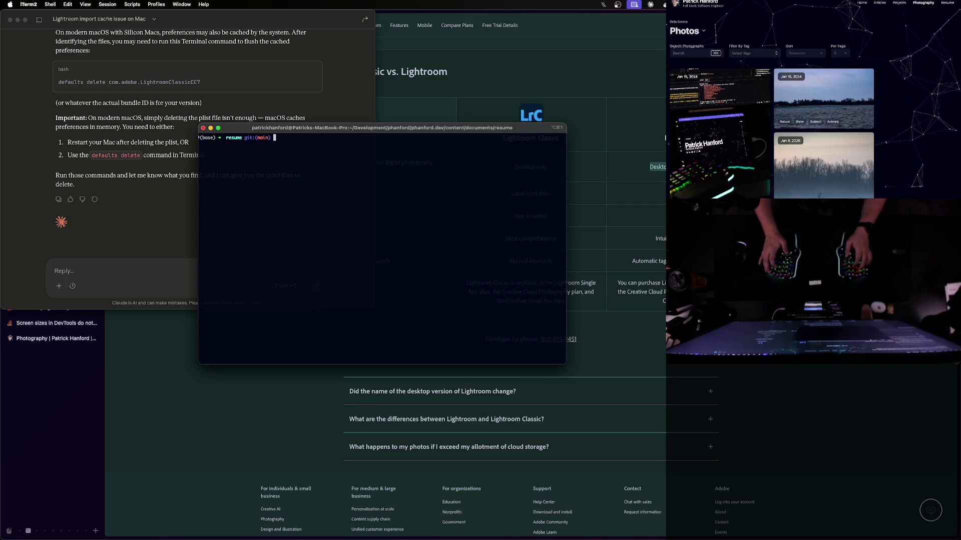
pyautogui.press('super+Tab')
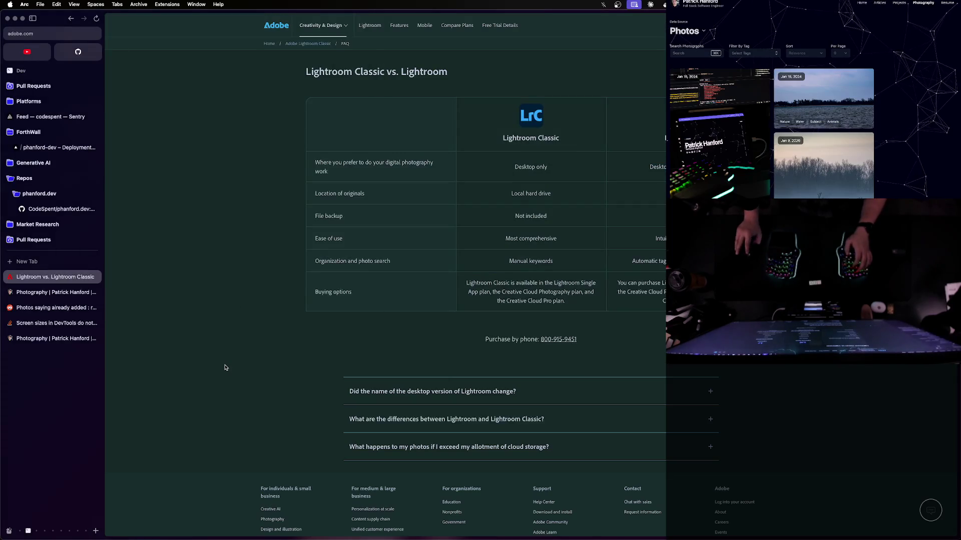
# Launch Finder from Spotlight and view the iCloud Drive folders
pyautogui.press('super+space')
pyautogui.write('appli')
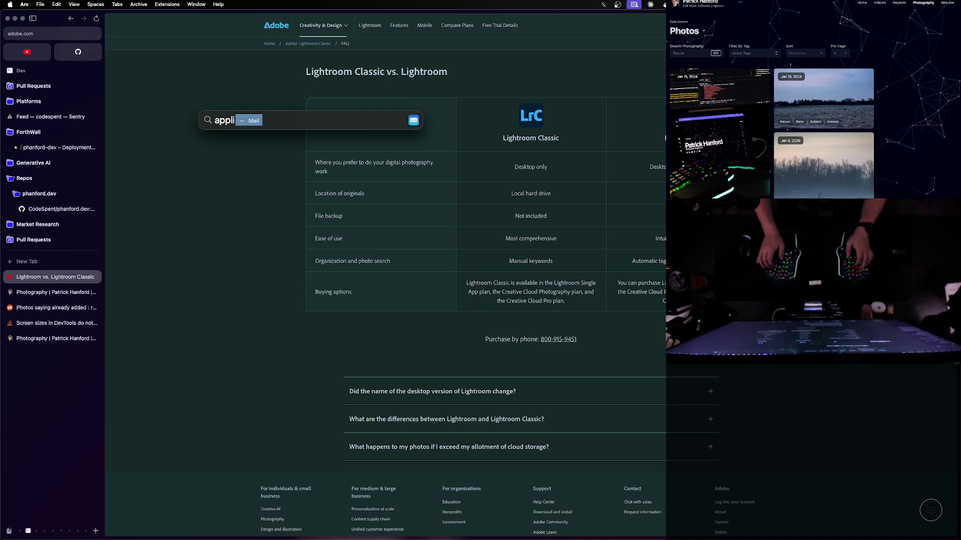
pyautogui.write('cation')
pyautogui.press('Escape')
pyautogui.write('finder')
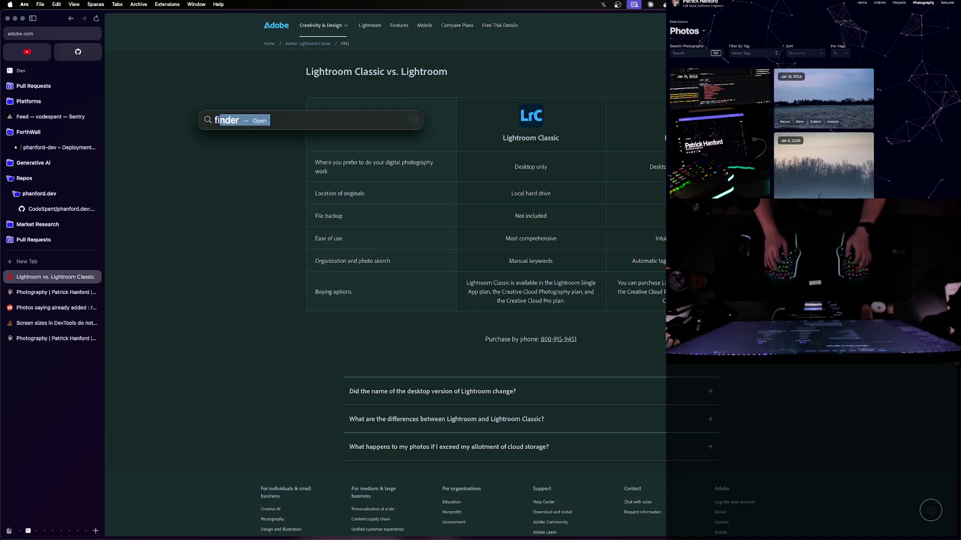
pyautogui.press('Return')
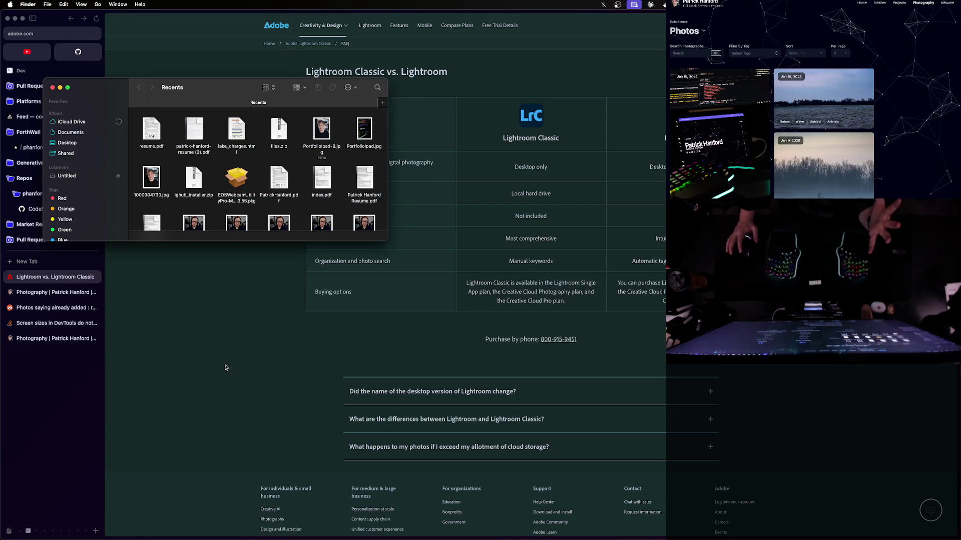
pyautogui.click(71, 122)
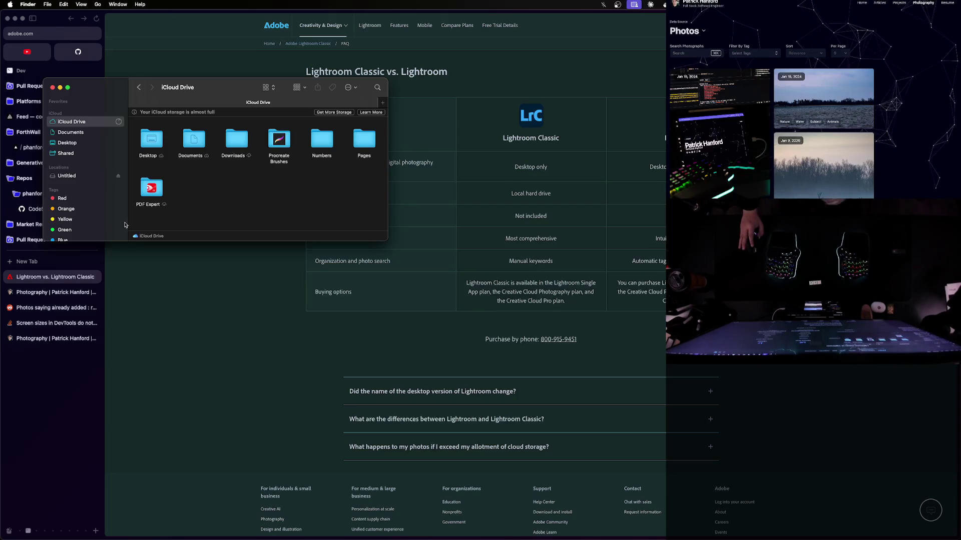
pyautogui.click(211, 330)
pyautogui.press('super+t')
# Google 'how to make finder useful', glance at the Reddit result, and play 'Finder SETTINGS that make a DIFFERENCE'
pyautogui.write('how to')
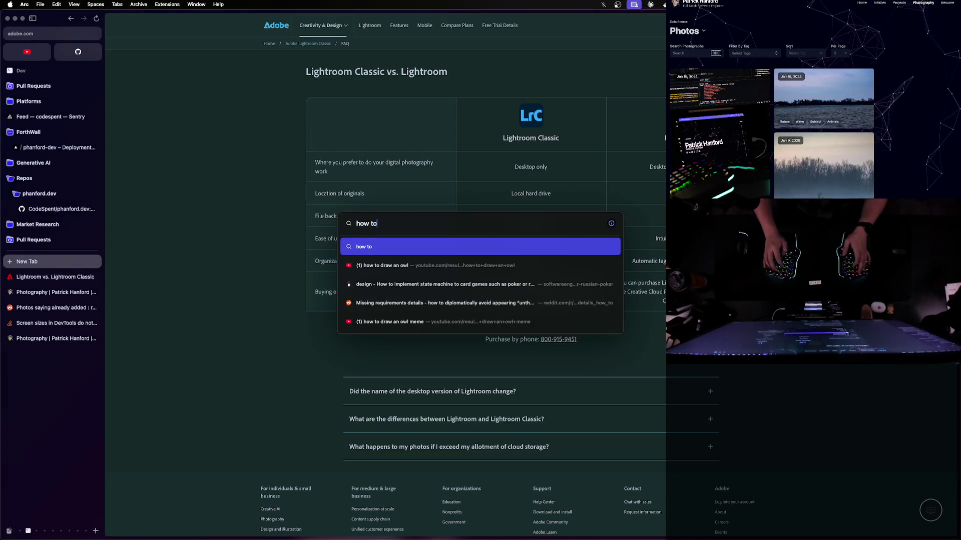
pyautogui.write(' make finder useful')
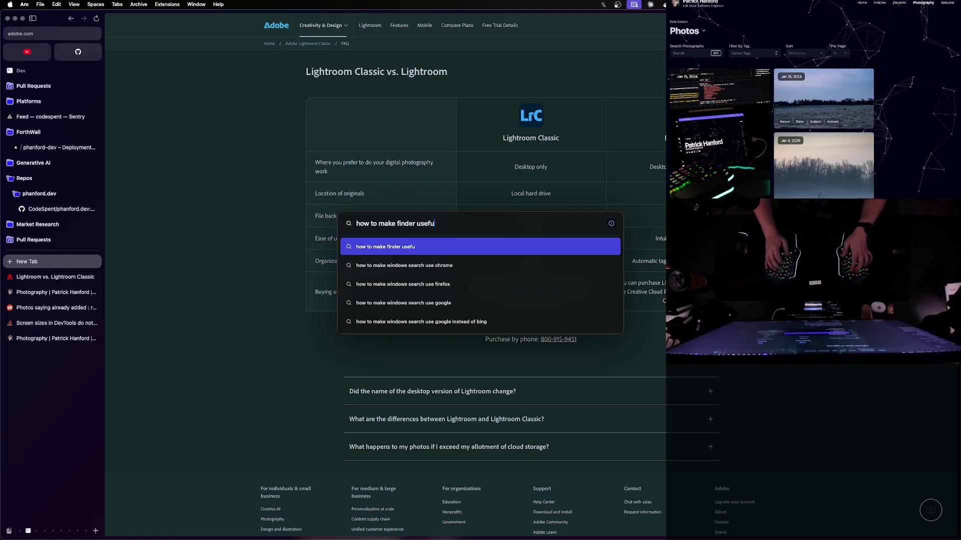
pyautogui.press('Return')
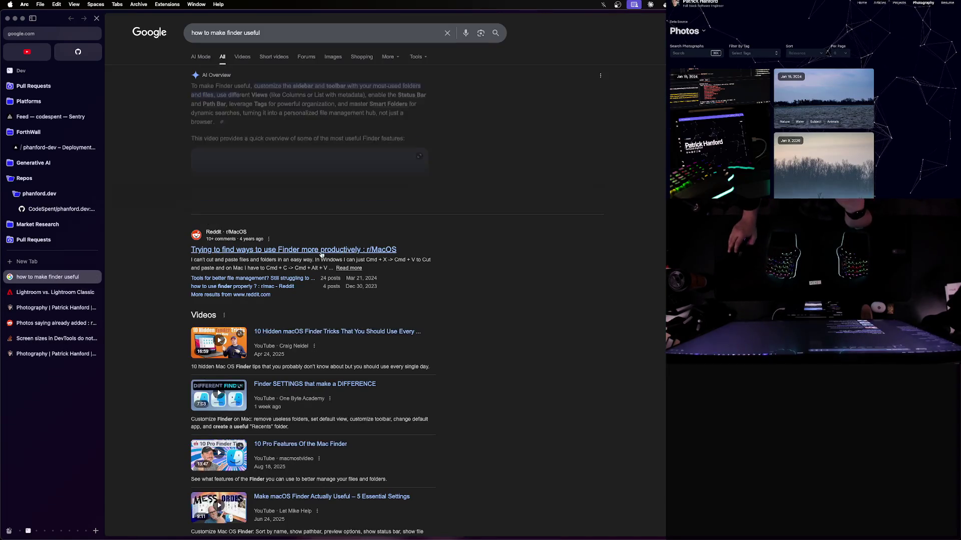
pyautogui.click(315, 254)
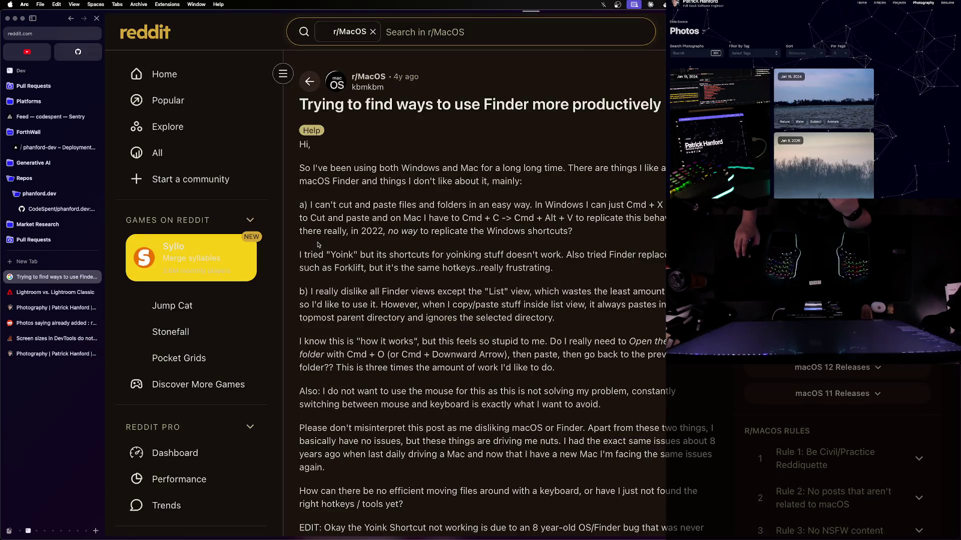
pyautogui.press('super+bracketleft')
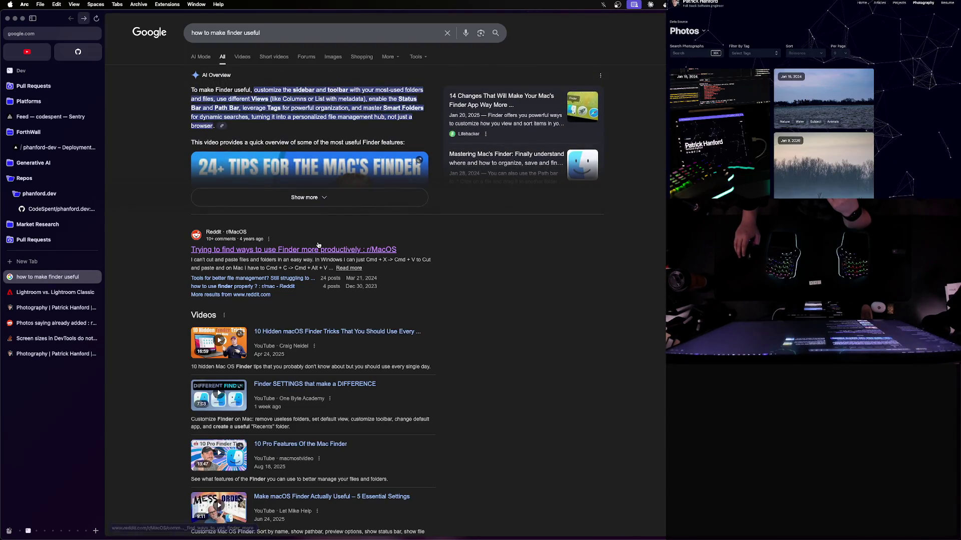
pyautogui.scroll(-3, 318, 246)
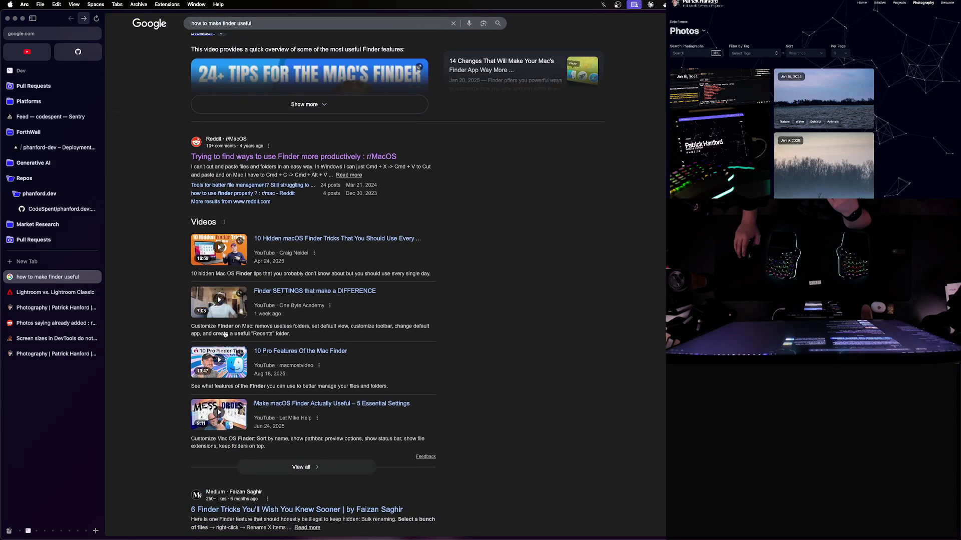
pyautogui.click(320, 288)
pyautogui.click(360, 284)
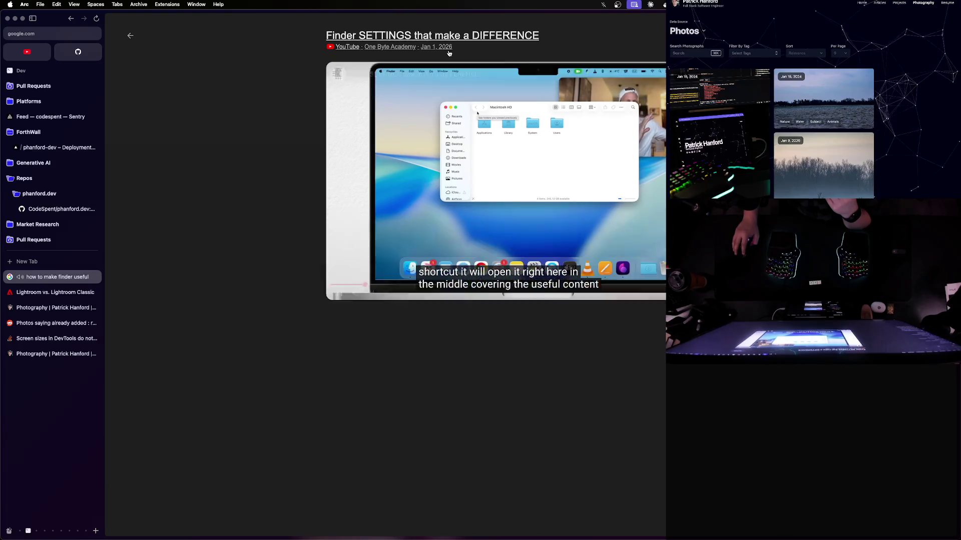
# Seek the video past 1:13, 1:52 and 2:25 to about 3:01, pausing at the path bar tip
pyautogui.click(403, 284)
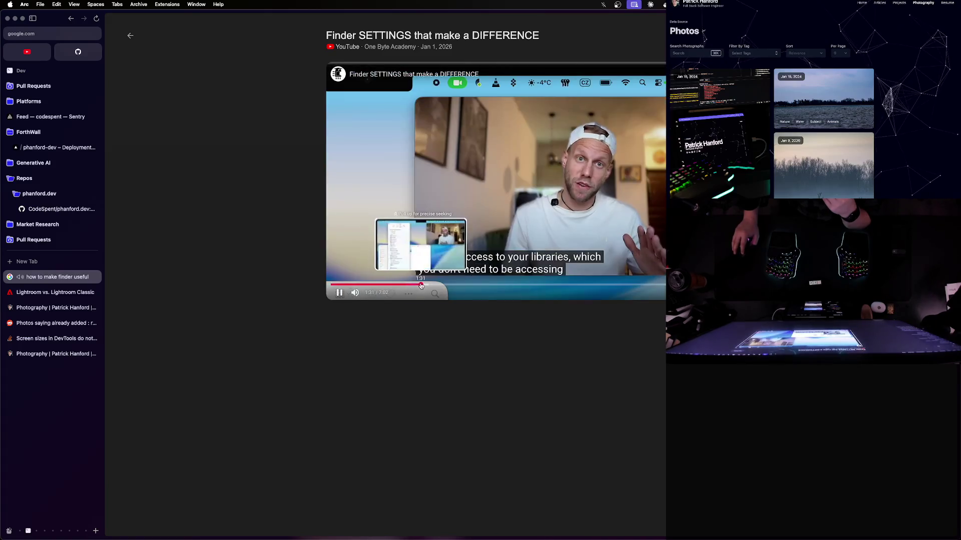
pyautogui.click(440, 284)
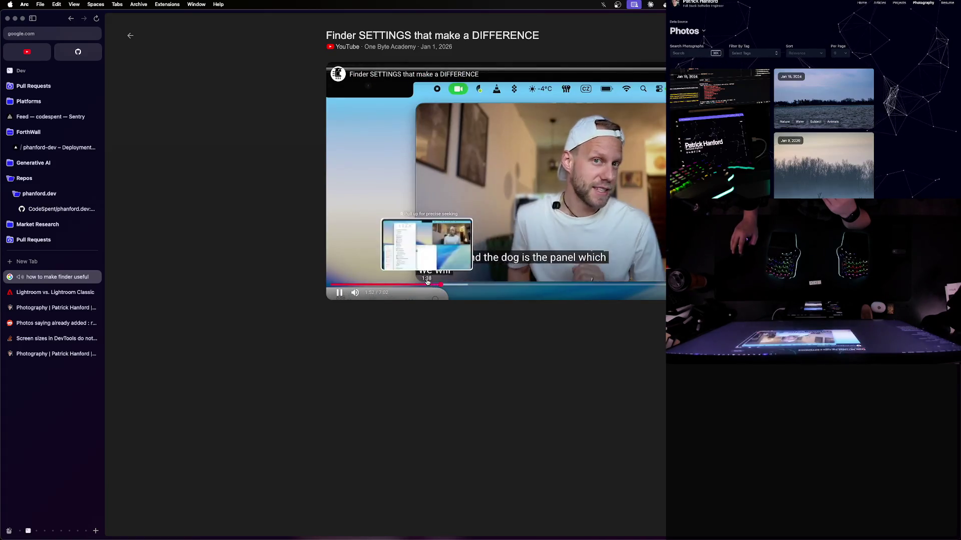
pyautogui.click(427, 283)
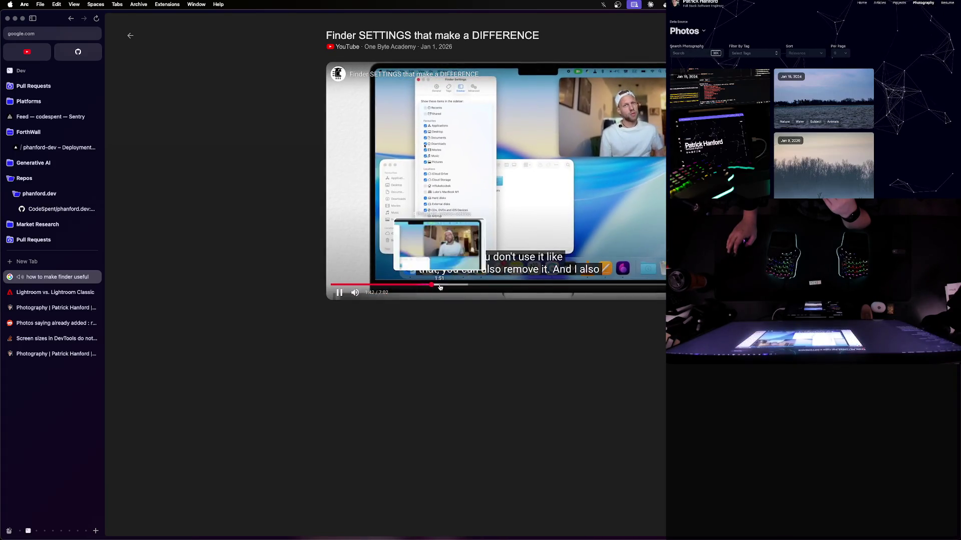
pyautogui.click(473, 284)
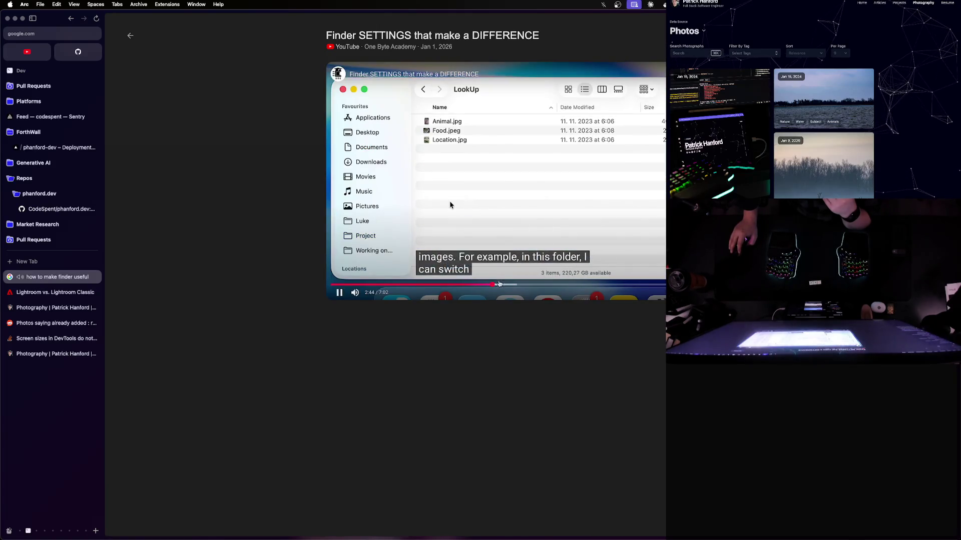
pyautogui.click(508, 285)
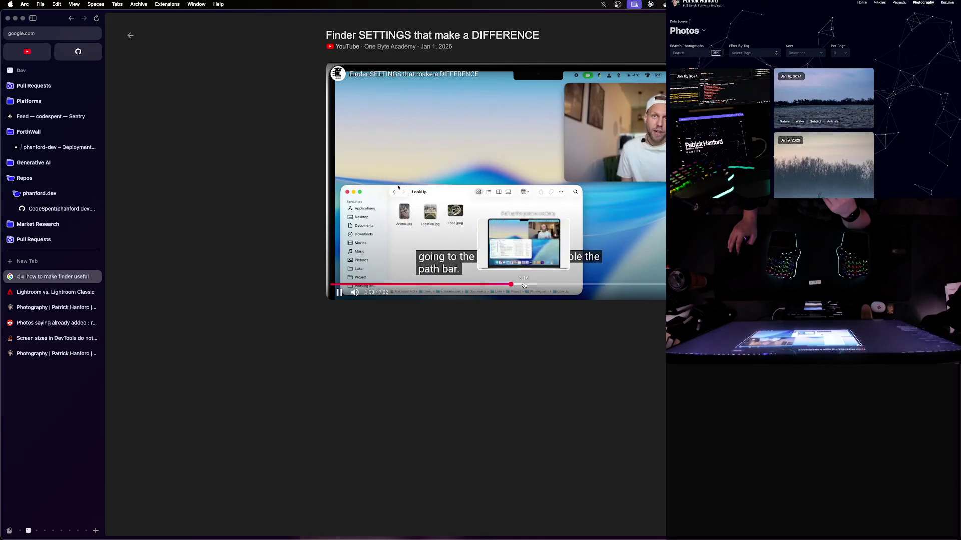
pyautogui.click(434, 183)
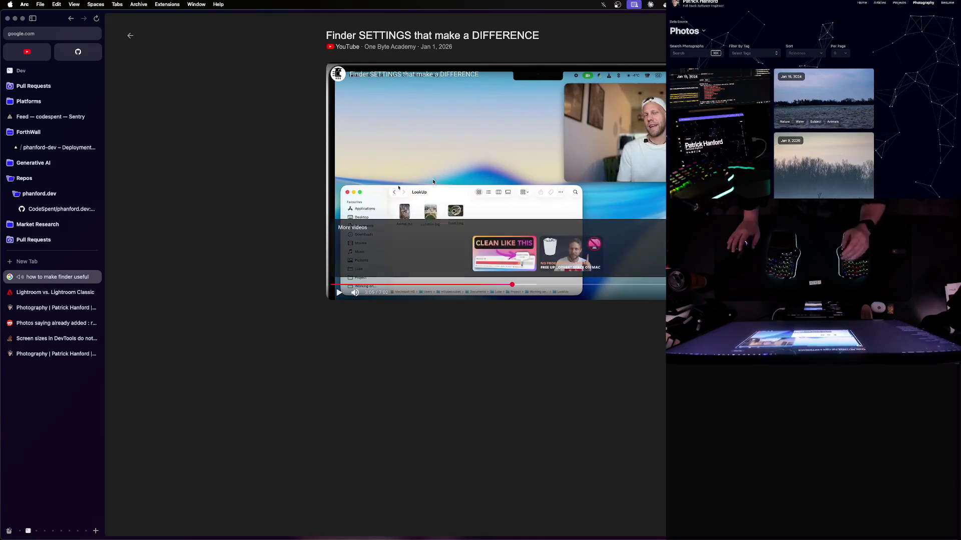
pyautogui.hotkey('ctrl', 'Up')
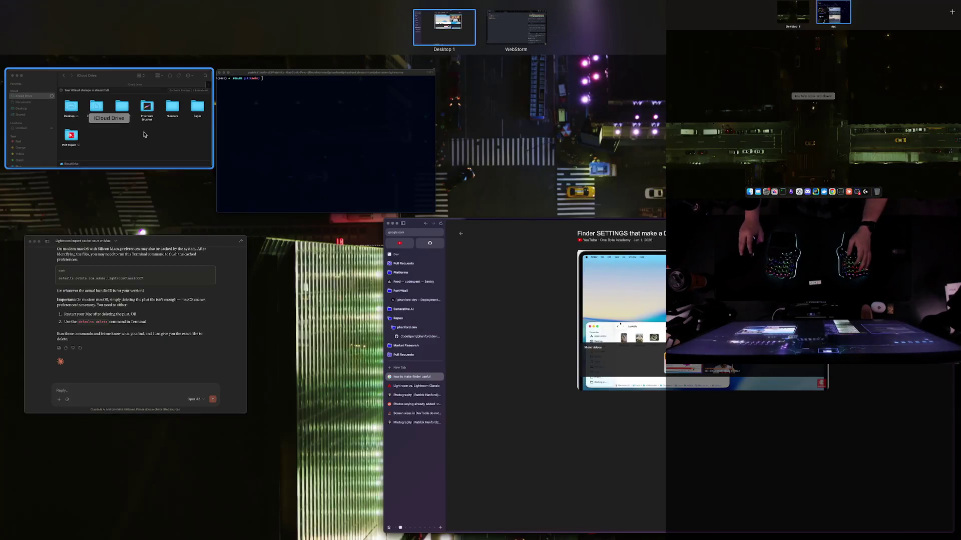
# Hide the path bar in the Finder window from the View menu
pyautogui.click(120, 125)
pyautogui.click(81, 5)
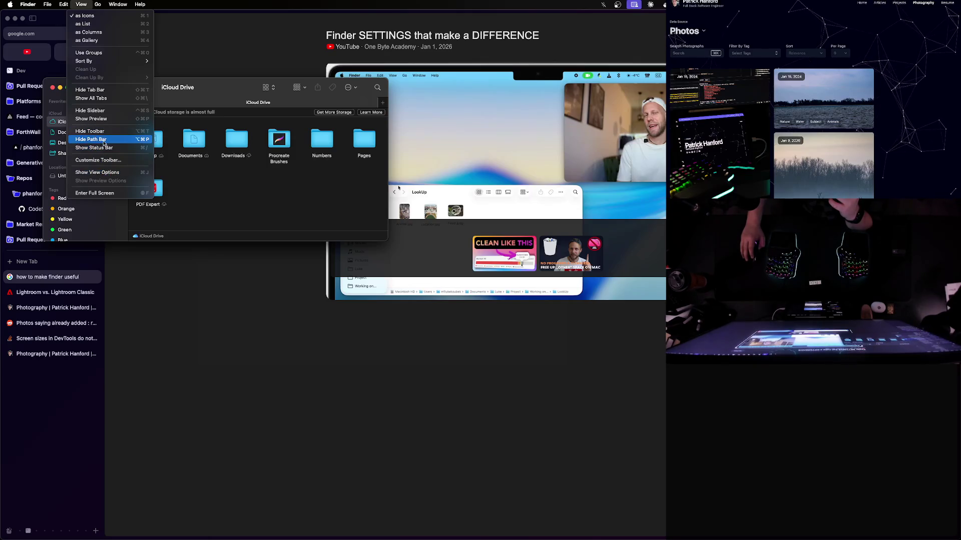
pyautogui.click(103, 143)
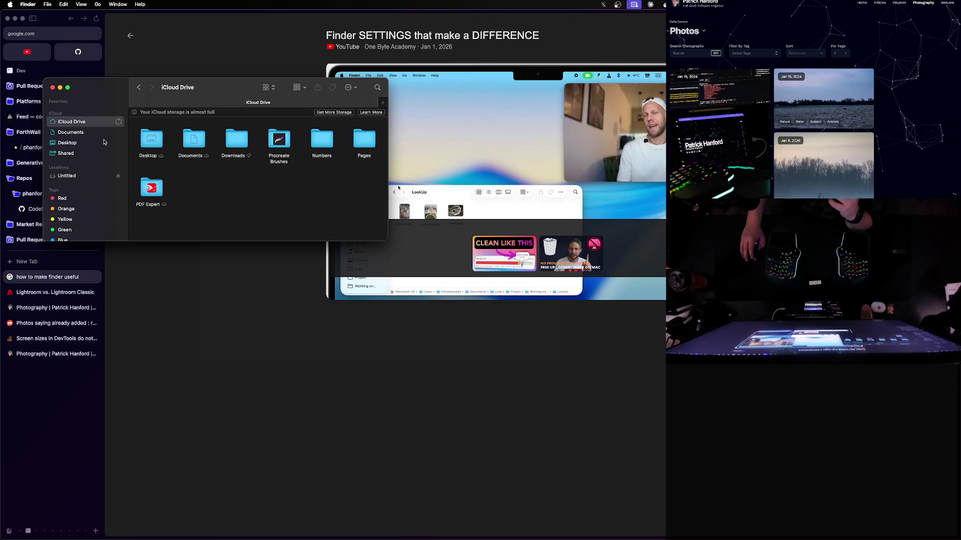
# Hide the iCloud Drive window's toolbar and sidebar and show its path bar
pyautogui.click(103, 52)
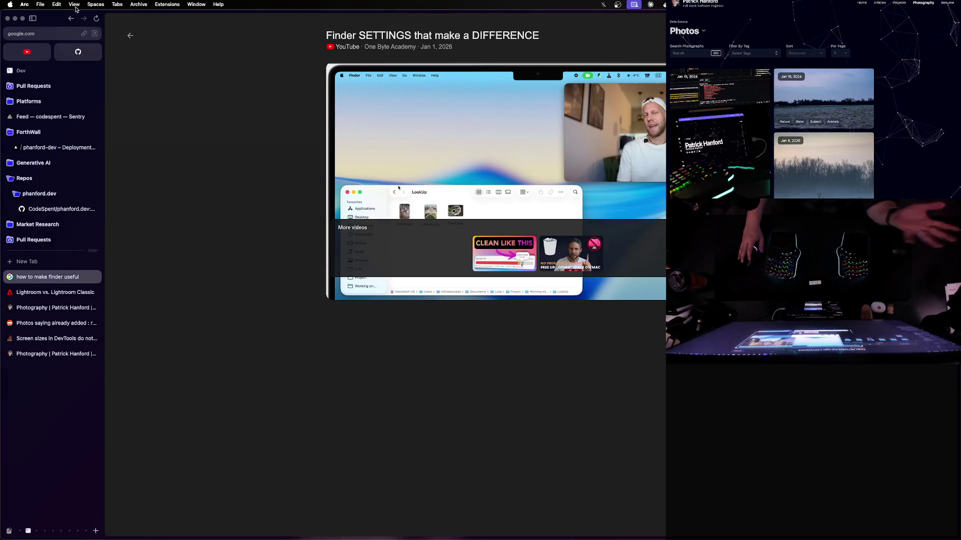
pyautogui.hotkey('ctrl', 'Up')
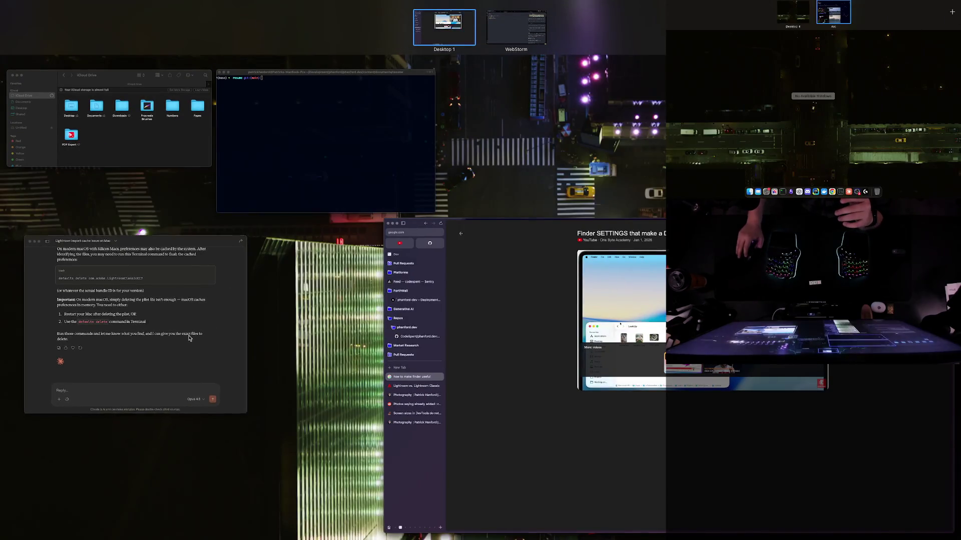
pyautogui.click(125, 130)
pyautogui.click(81, 5)
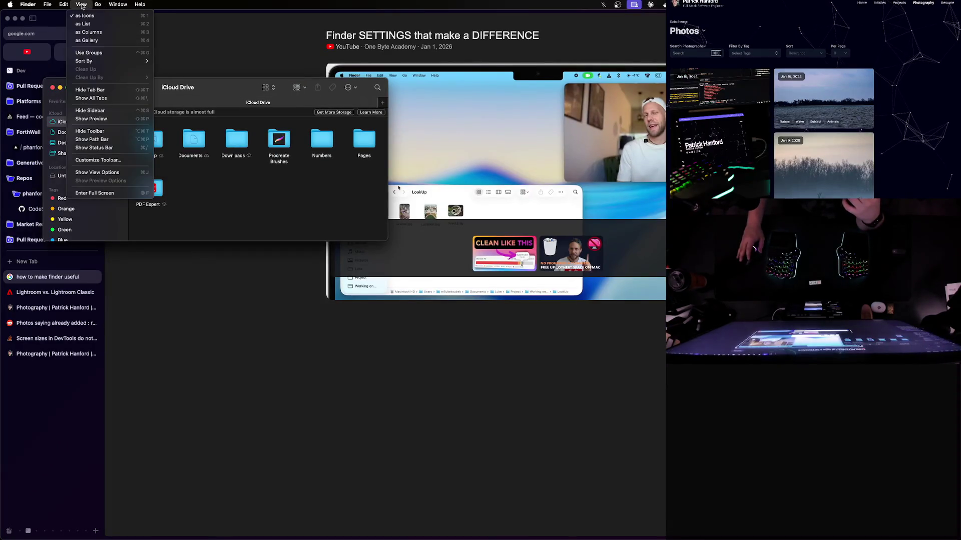
pyautogui.click(100, 131)
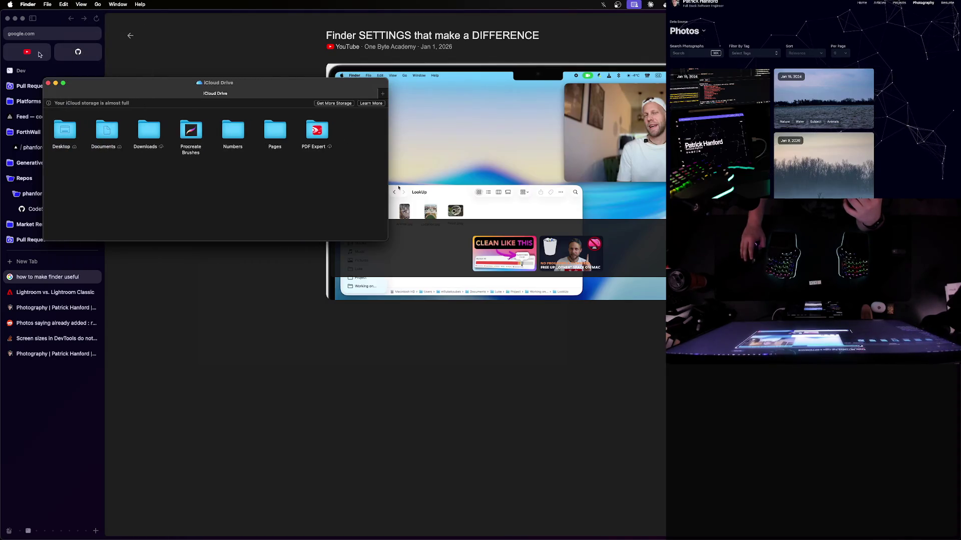
pyautogui.click(81, 5)
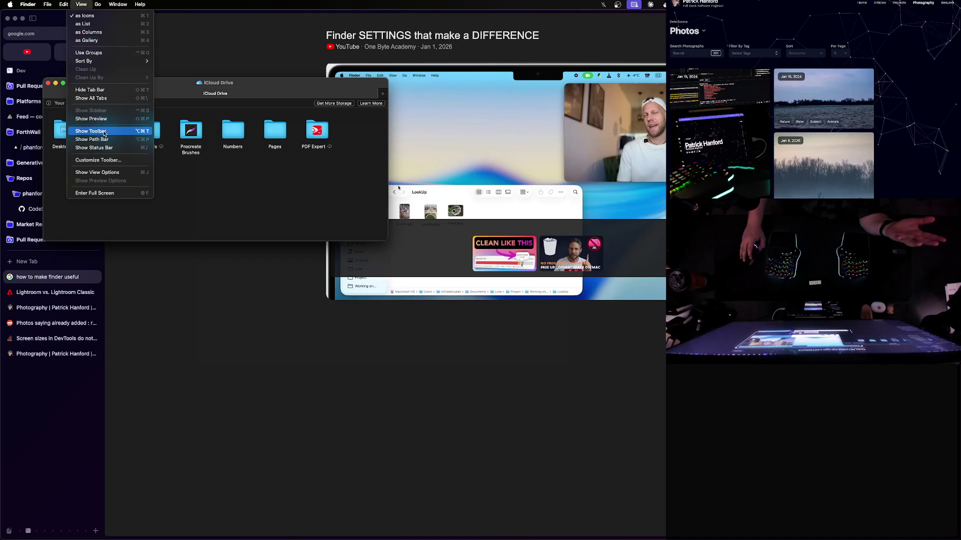
pyautogui.click(104, 140)
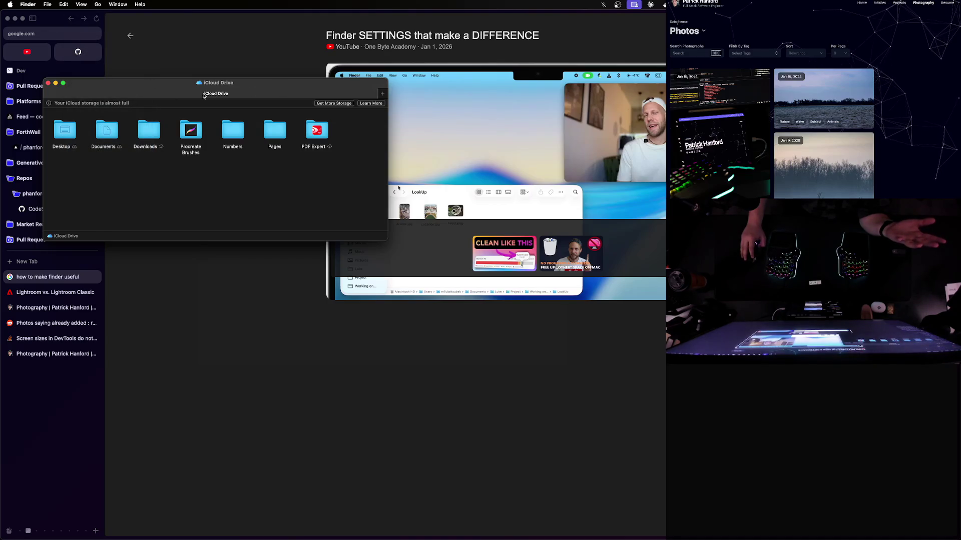
# Move the iCloud Drive window to the right, close it, and bring up system search
pyautogui.moveTo(204, 96); pyautogui.dragTo(325, 85)
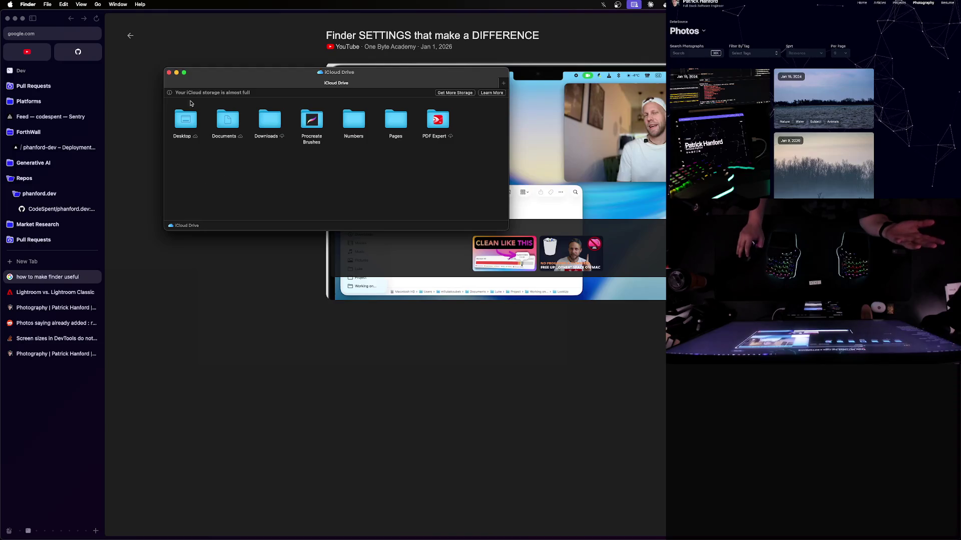
pyautogui.click(169, 73)
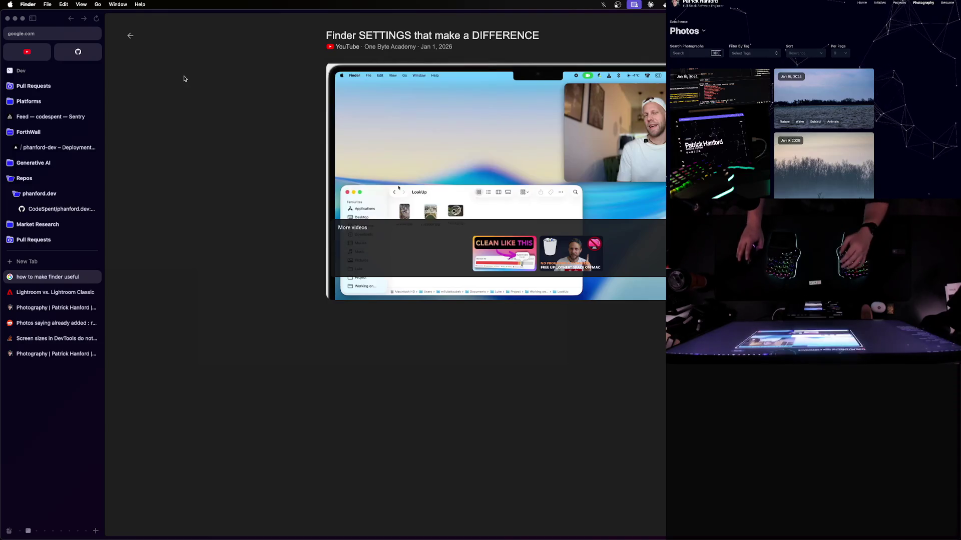
pyautogui.press('super+space')
# Launch Finder from a 'finder' Spotlight search to a Recents window and snap it to a new position
pyautogui.write('finder')
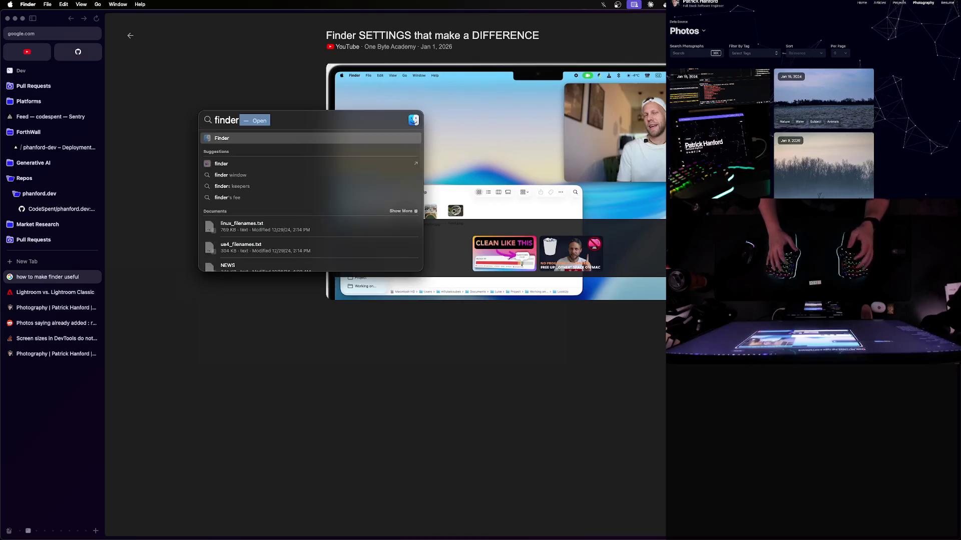
pyautogui.press('Return')
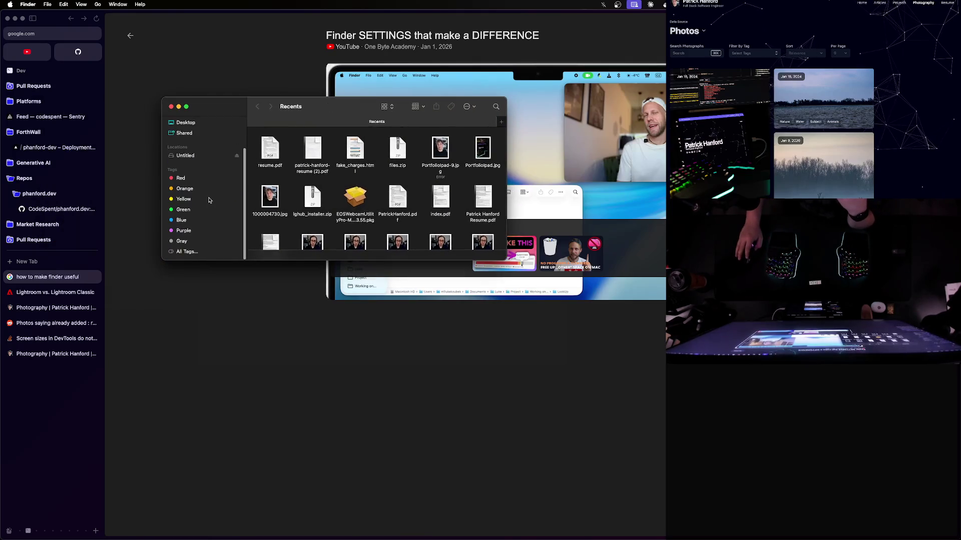
pyautogui.scroll(3, 200, 191)
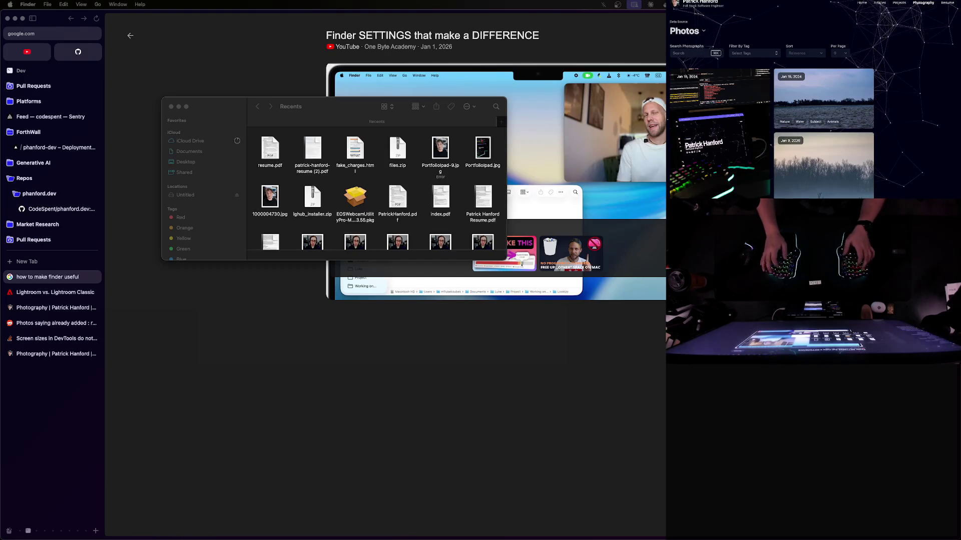
pyautogui.click(268, 123)
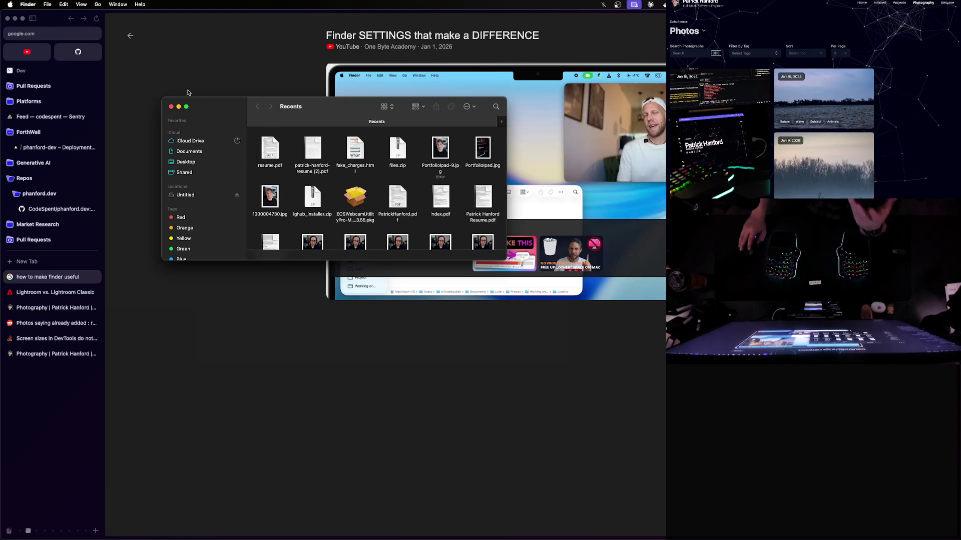
pyautogui.hotkey('ctrl', 'alt', 'c')
# Go back to the 'how to make finder useful' results and open the r/MacOS Finder productivity post
pyautogui.click(208, 139)
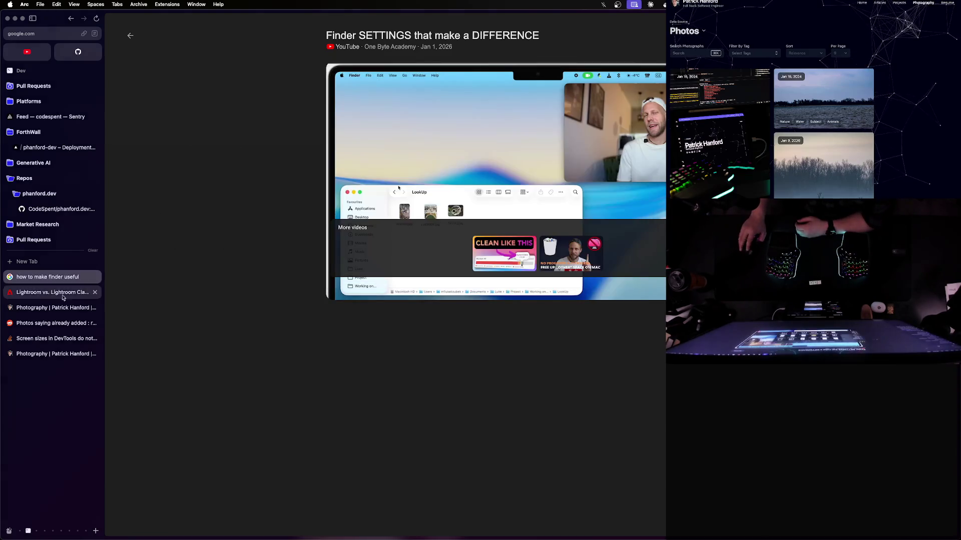
pyautogui.press('super+bracketleft')
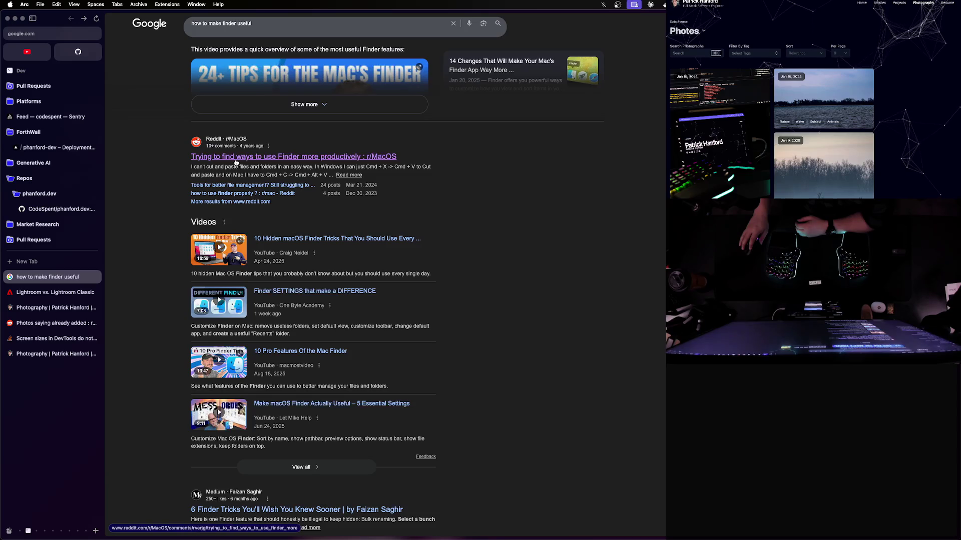
pyautogui.scroll(-3, 288, 250)
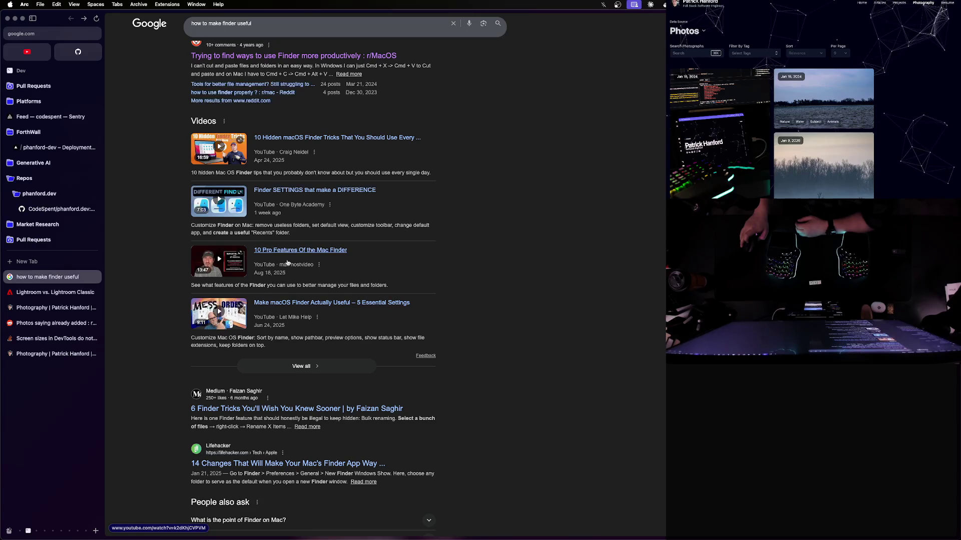
pyautogui.scroll(5, 288, 262)
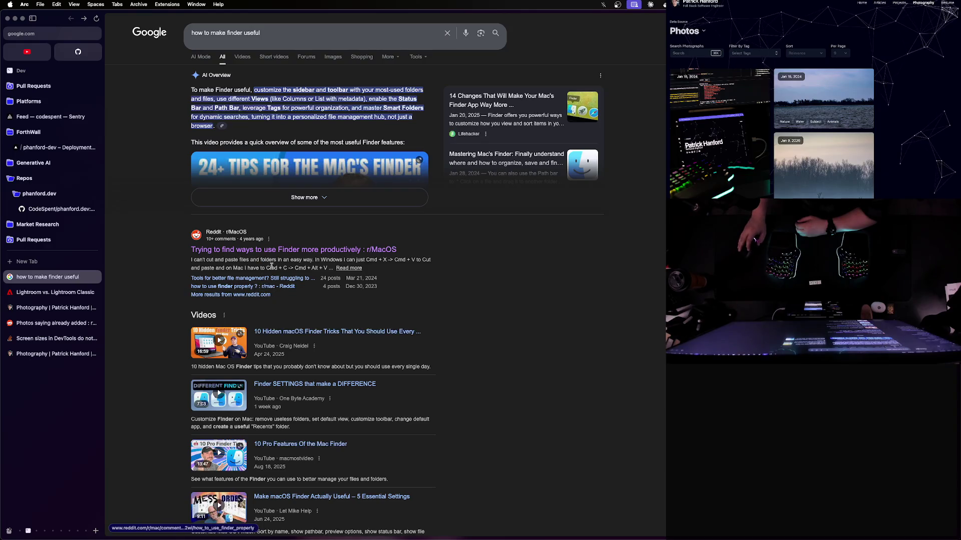
pyautogui.click(280, 249)
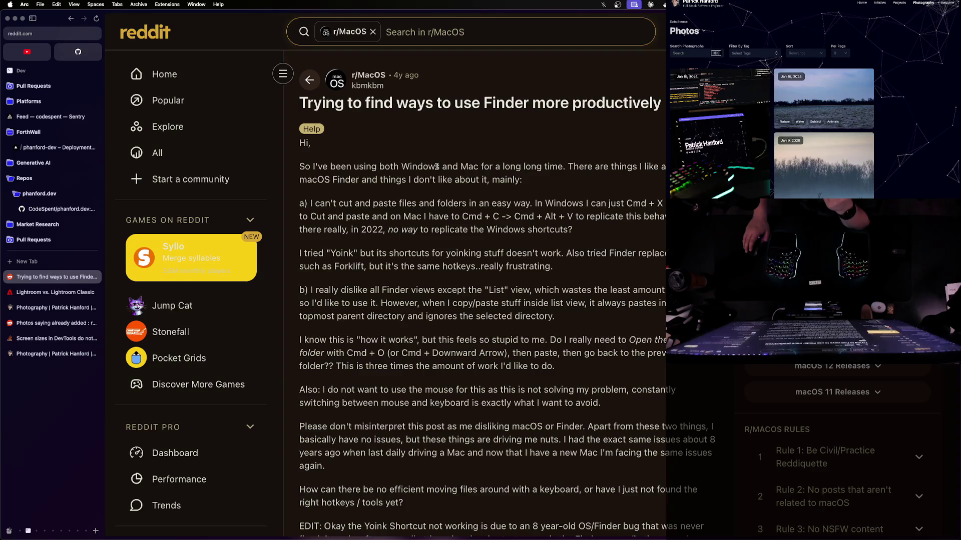
# Scroll the r/MacOS thread to the Alfred replies, then open and dismiss the Alfred bar and its options
pyautogui.scroll(-10, 436, 166)
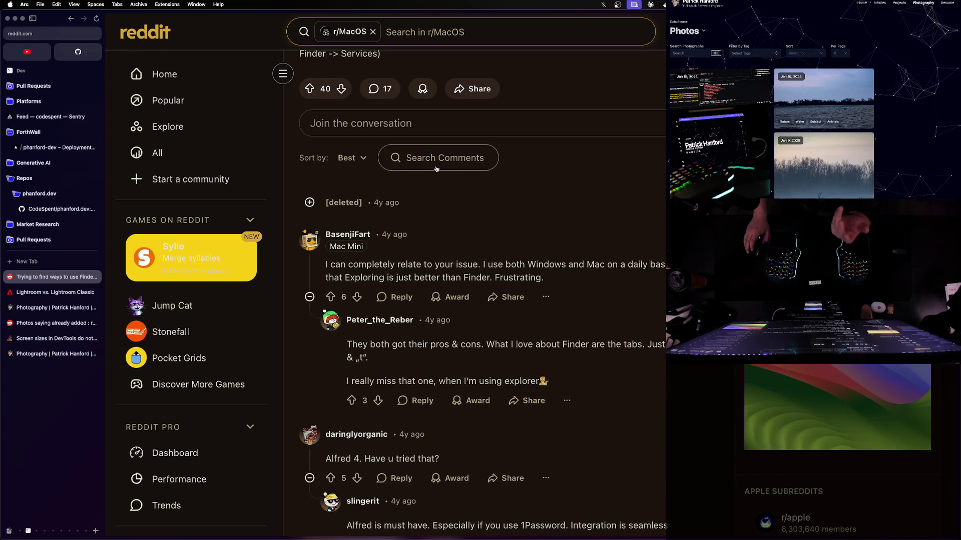
pyautogui.scroll(-5, 437, 169)
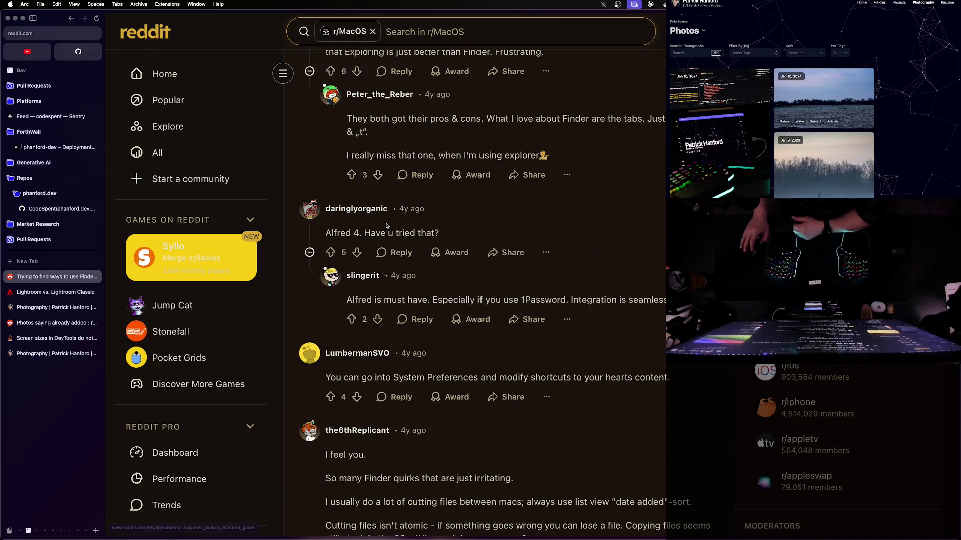
pyautogui.hotkey('alt', 'space')
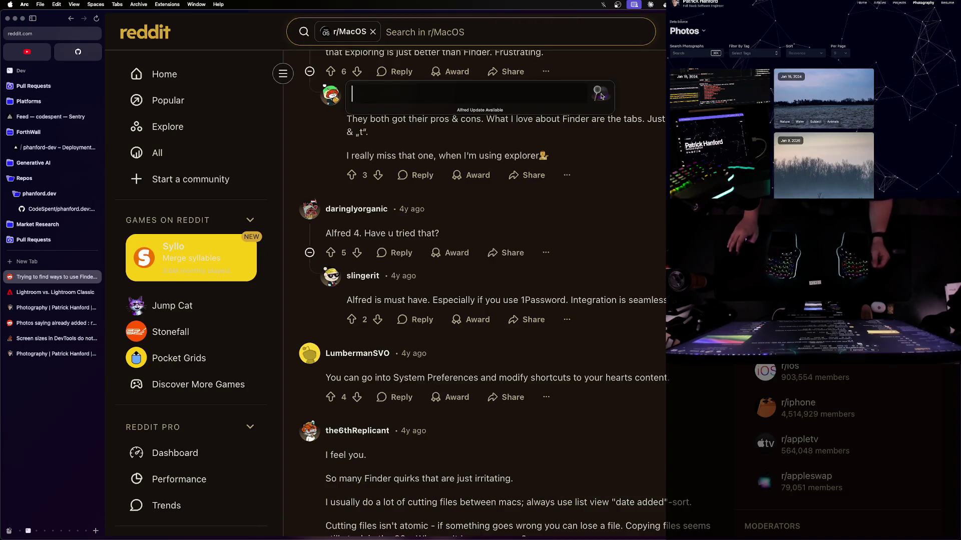
pyautogui.click(599, 94)
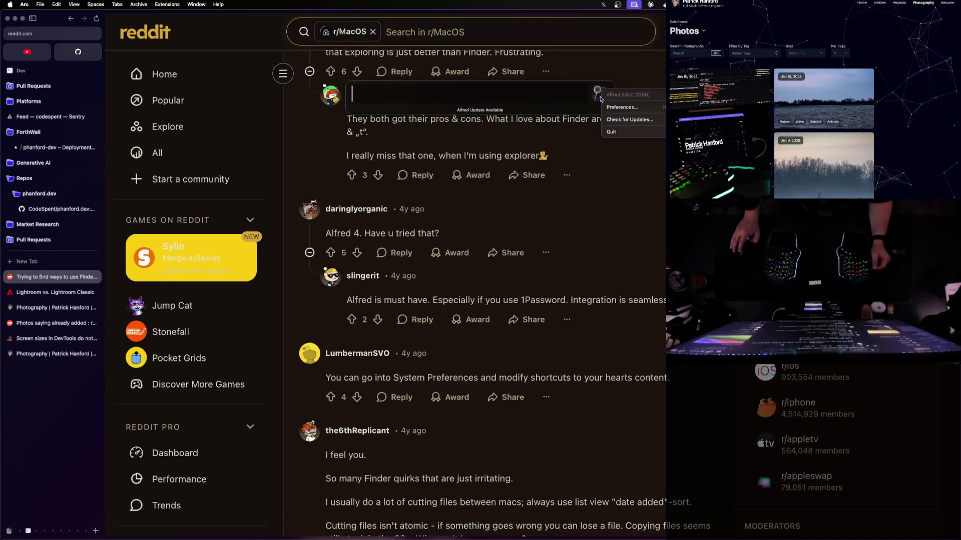
pyautogui.click(625, 108)
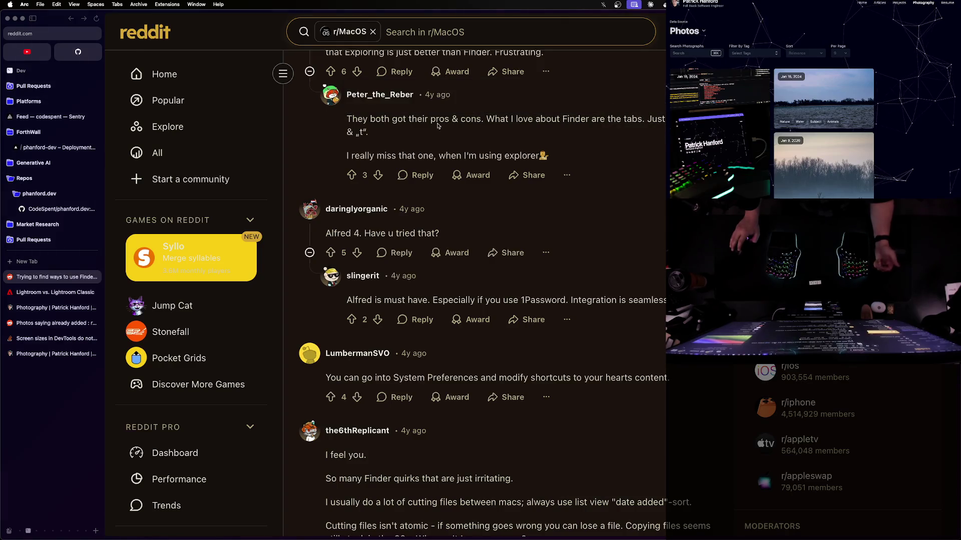
# Search Spotlight for 'albert', then clear and close the search
pyautogui.press('super+space')
pyautogui.write('alb')
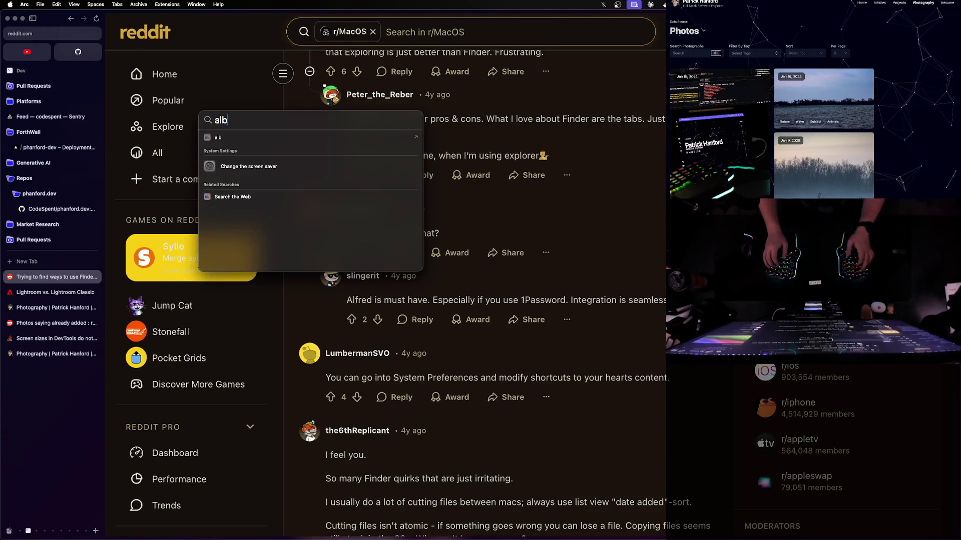
pyautogui.write('ert')
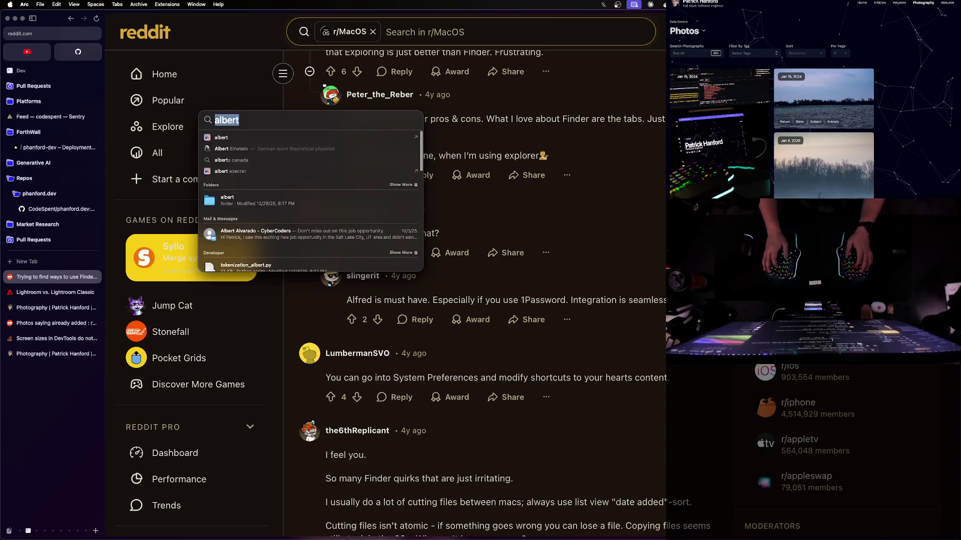
pyautogui.press('BackSpace')
pyautogui.press('Escape')
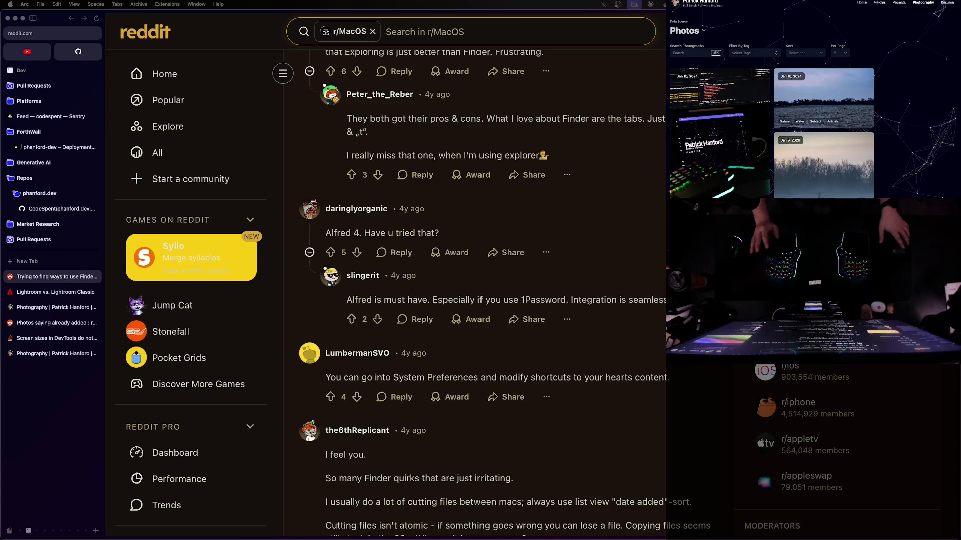
# Bring Alfred Preferences forward from the window overview, close it, and return to the Reddit thread
pyautogui.hotkey('ctrl', 'Up')
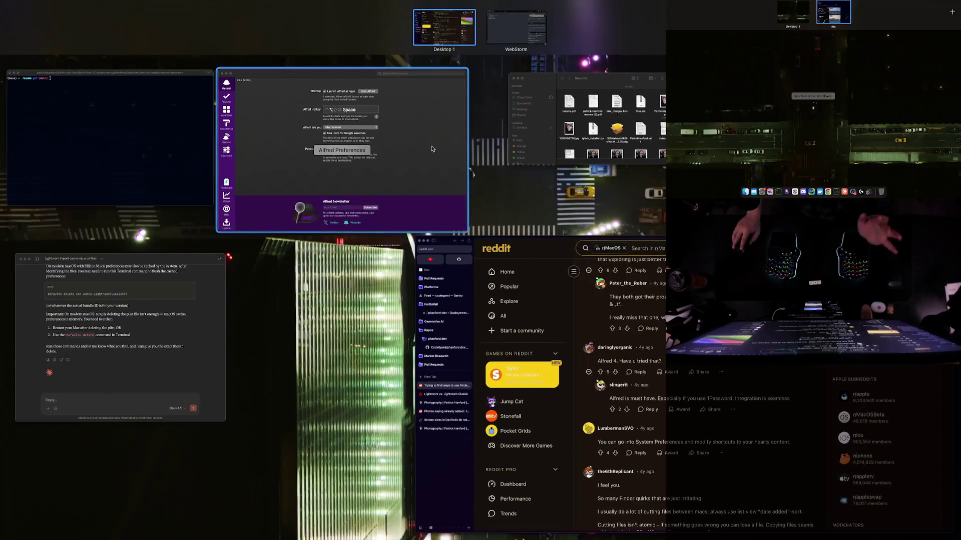
pyautogui.click(407, 142)
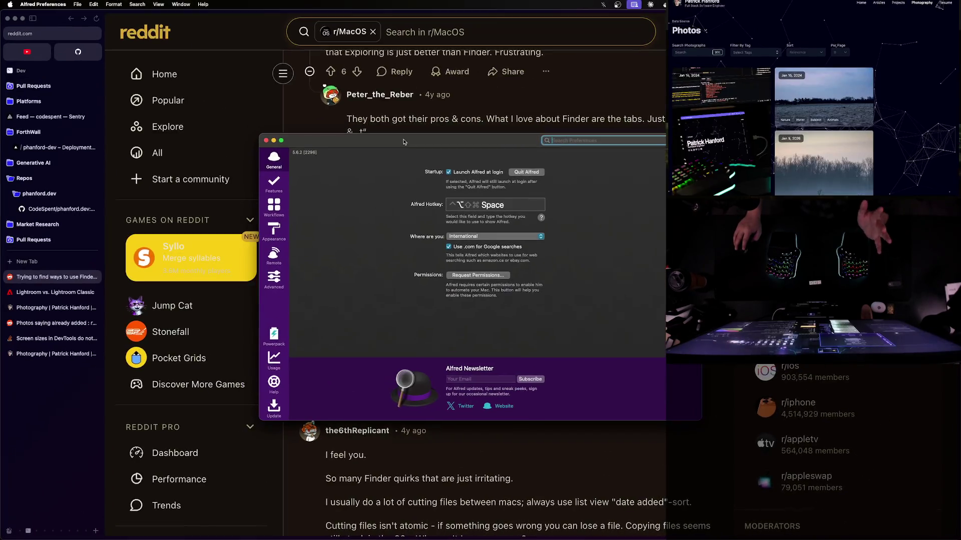
pyautogui.click(265, 143)
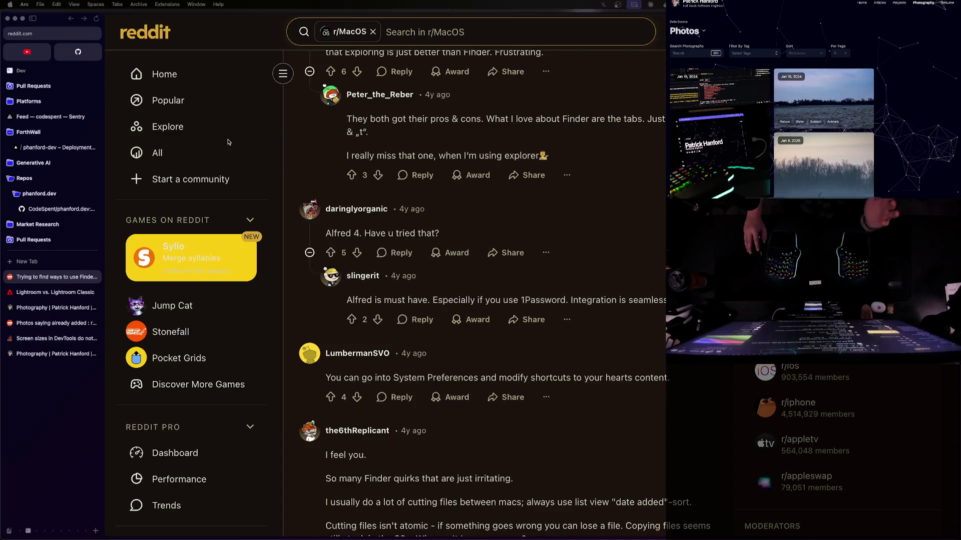
pyautogui.hotkey('ctrl', 'Up')
pyautogui.click(336, 143)
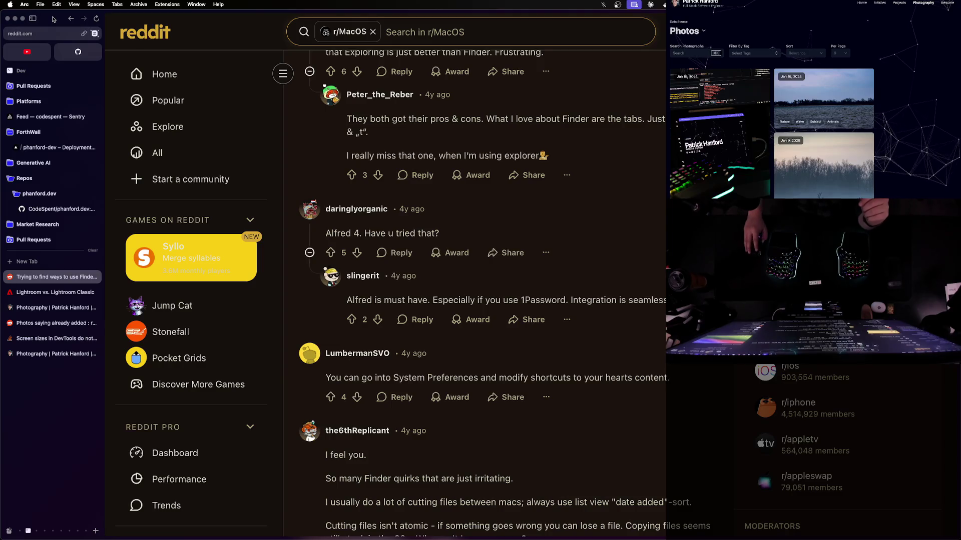
pyautogui.hotkey('ctrl', 'Up')
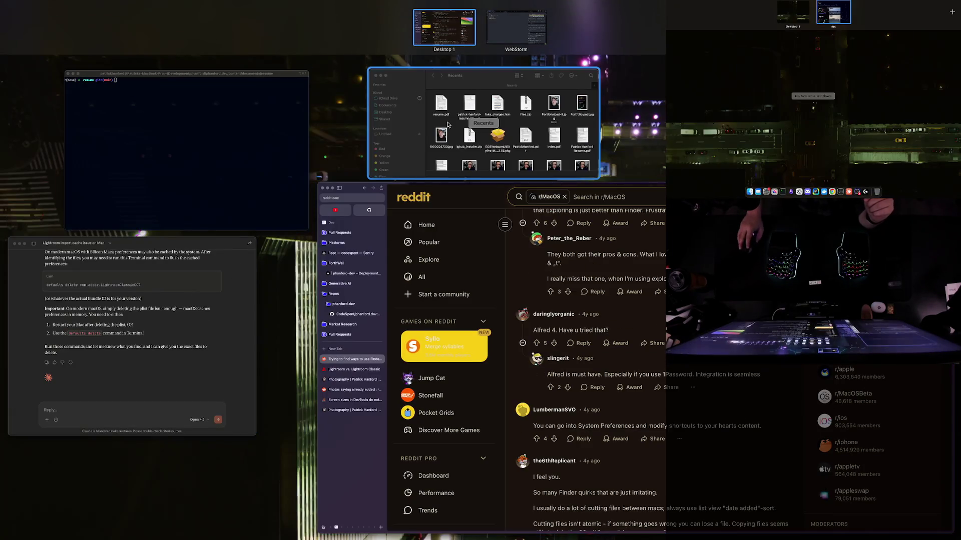
# Check the Red through Gray tags in the Finder sidebar, then step back up to Red
pyautogui.click(448, 125)
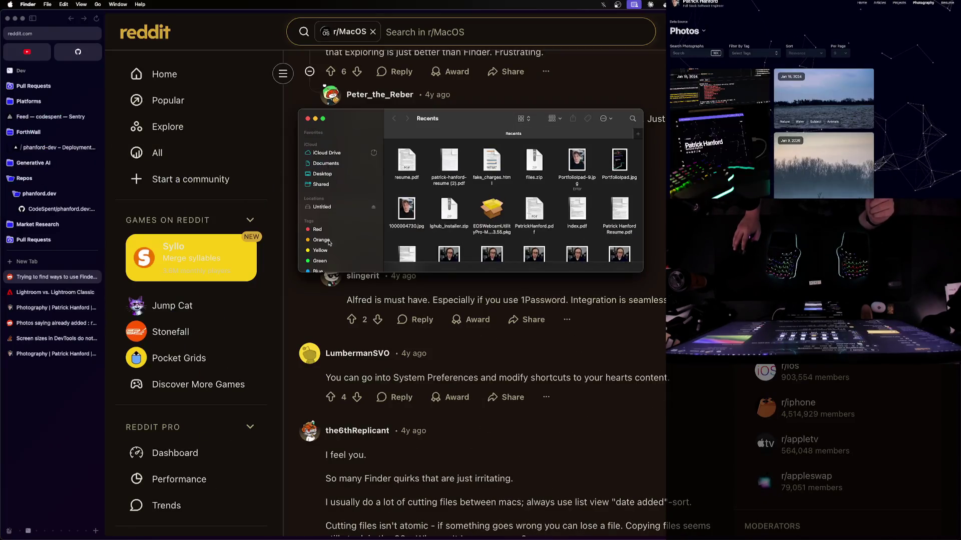
pyautogui.scroll(-3, 324, 234)
pyautogui.click(321, 191)
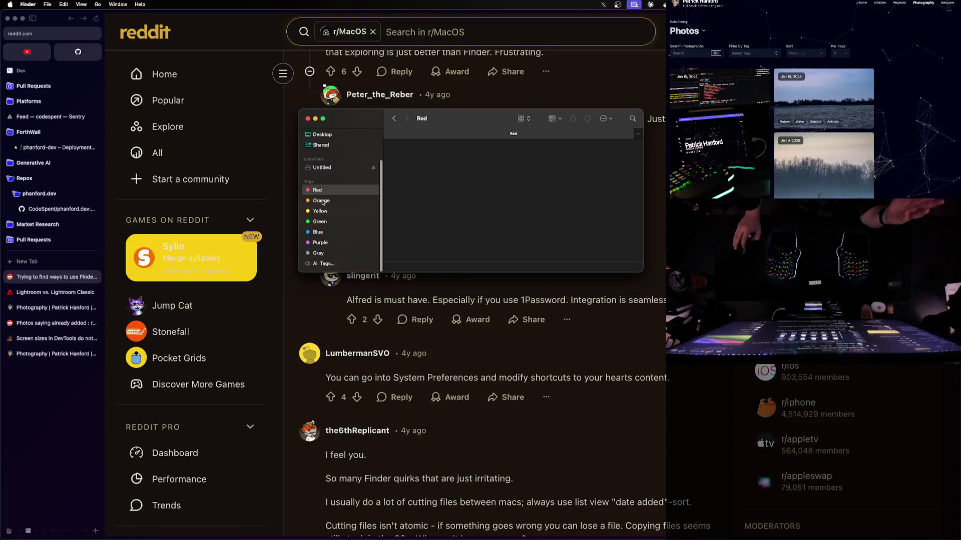
pyautogui.click(323, 202)
pyautogui.click(325, 213)
pyautogui.click(323, 222)
pyautogui.click(321, 233)
pyautogui.click(320, 243)
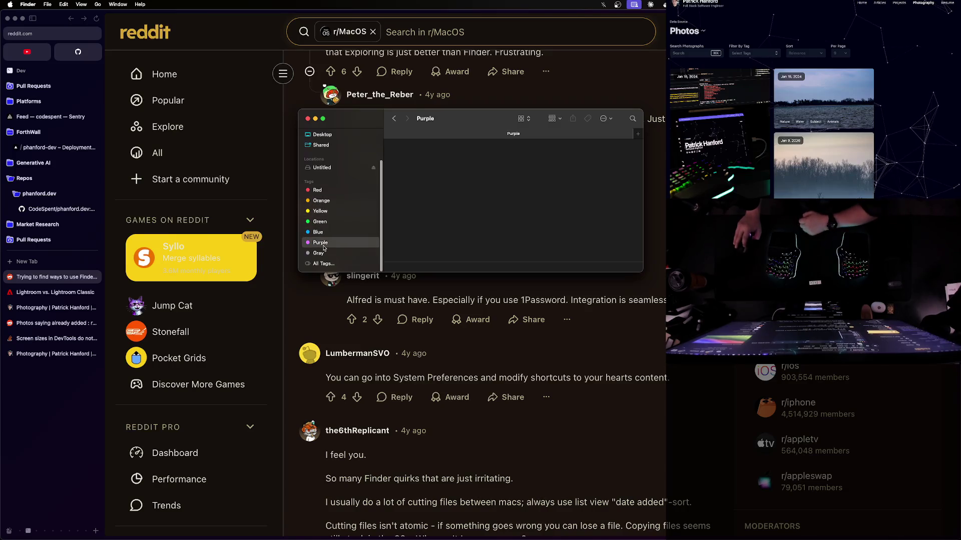
pyautogui.click(323, 252)
pyautogui.click(322, 243)
pyautogui.click(323, 233)
pyautogui.click(323, 225)
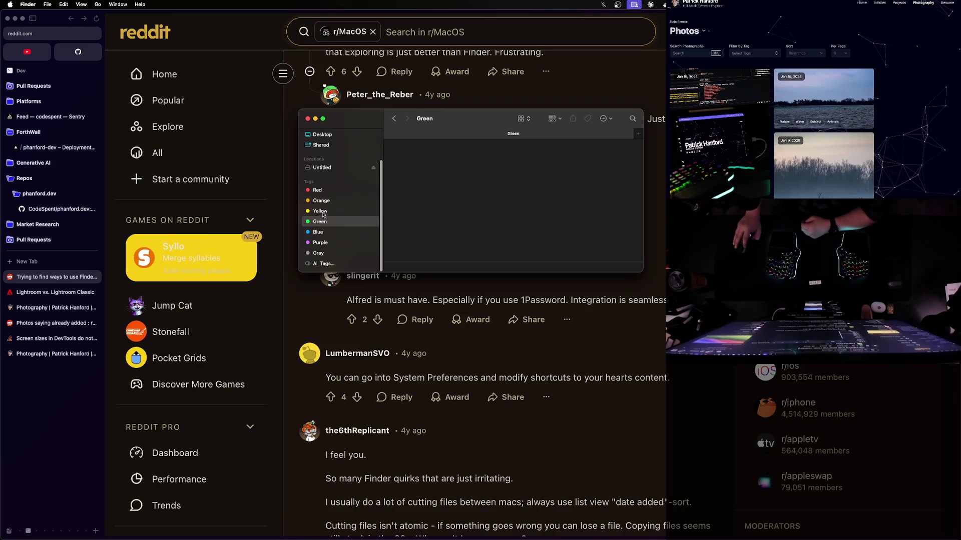
pyautogui.click(322, 212)
pyautogui.click(323, 202)
pyautogui.click(323, 191)
# Move the Finder window and go through the tags from Yellow to Gray, ending on All Tags
pyautogui.moveTo(445, 125); pyautogui.dragTo(399, 163)
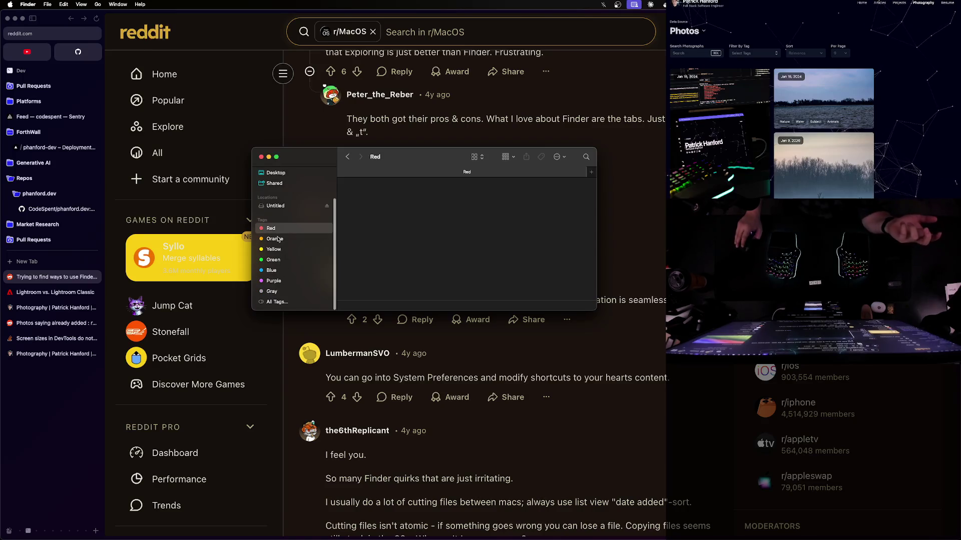
pyautogui.press('Down')
pyautogui.press('Down')
pyautogui.click(277, 262)
pyautogui.click(277, 271)
pyautogui.click(275, 281)
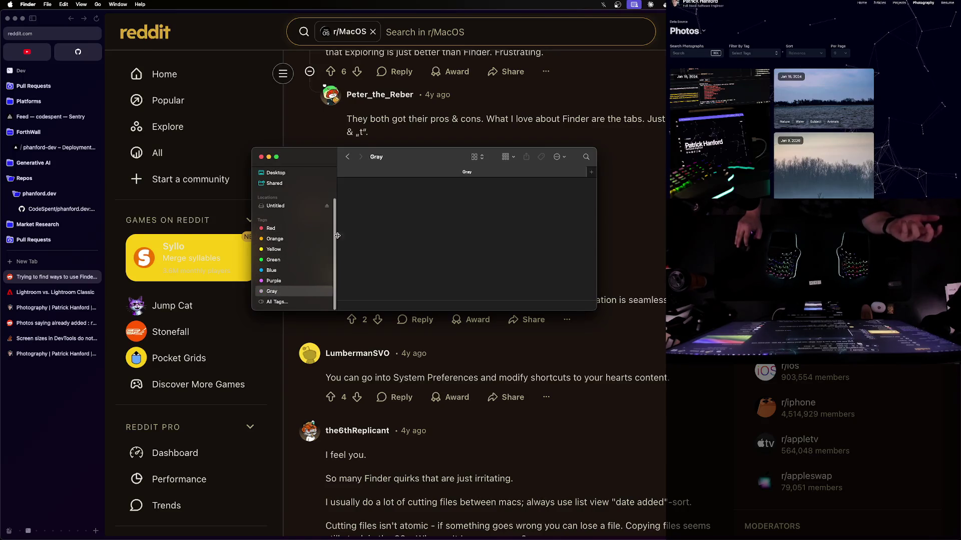
pyautogui.click(283, 291)
pyautogui.click(296, 303)
pyautogui.scroll(3, 281, 210)
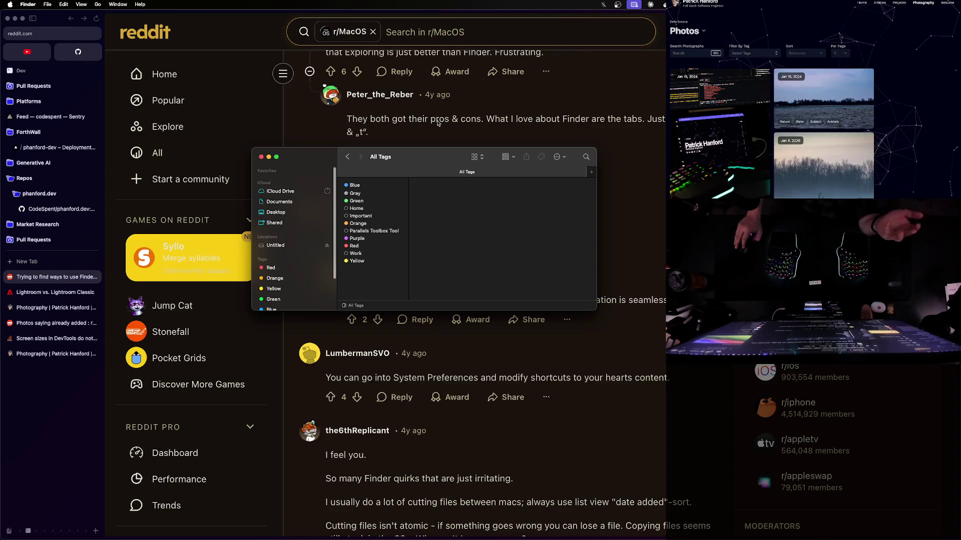
# Open and dismiss the Go menu, then shrink and re-enlarge the Finder window
pyautogui.click(98, 5)
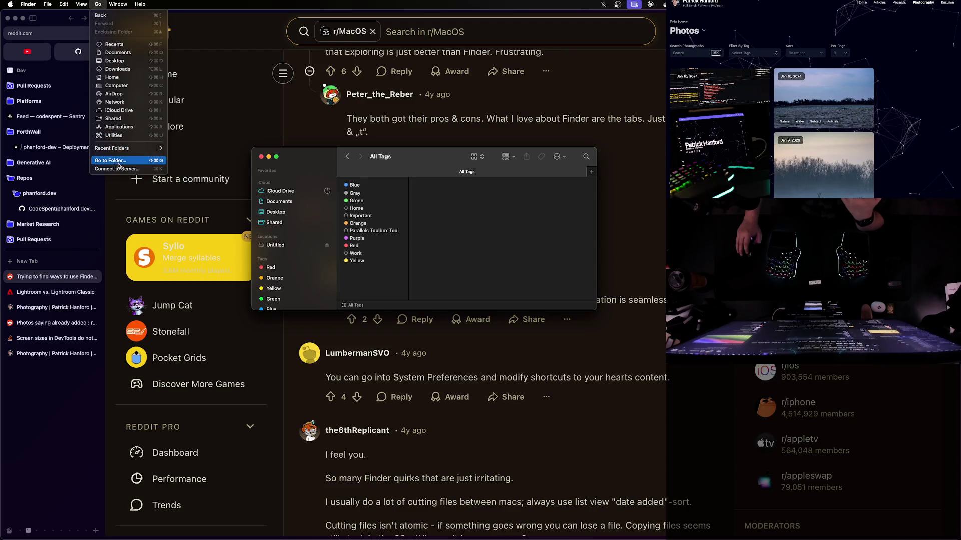
pyautogui.click(420, 169)
pyautogui.doubleClick(353, 159)
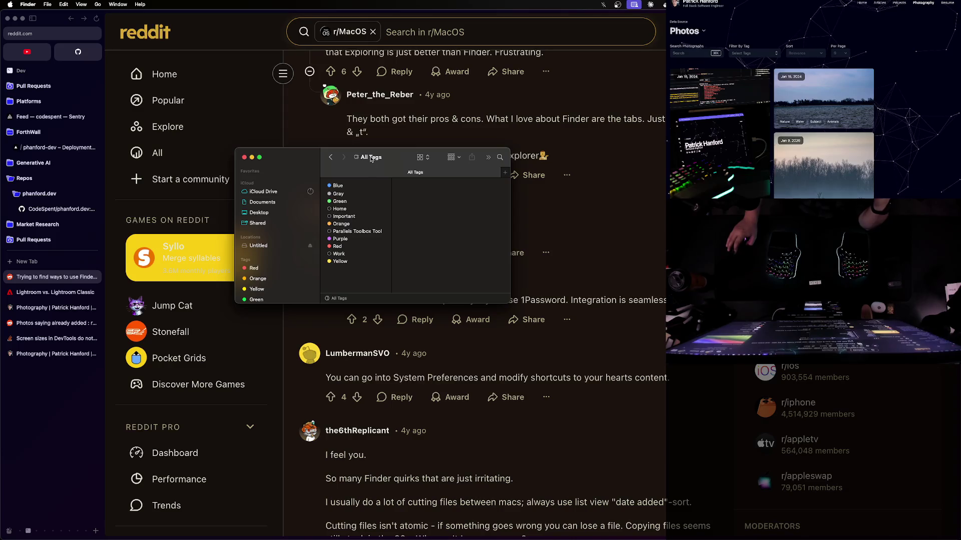
pyautogui.doubleClick(371, 159)
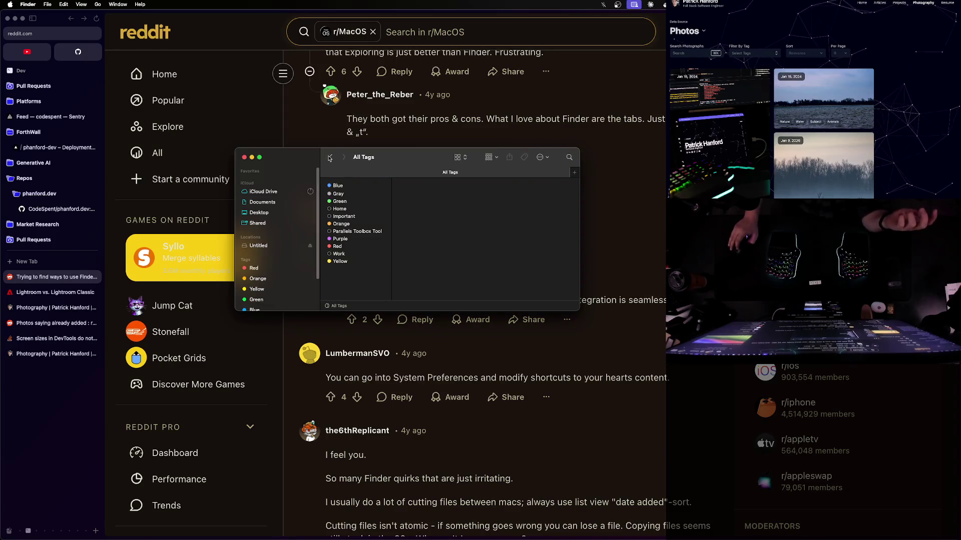
# Jump to the home folder, rearrange the miniconda3 and Applications (Parallels) icons, and enlarge the window
pyautogui.click(98, 4)
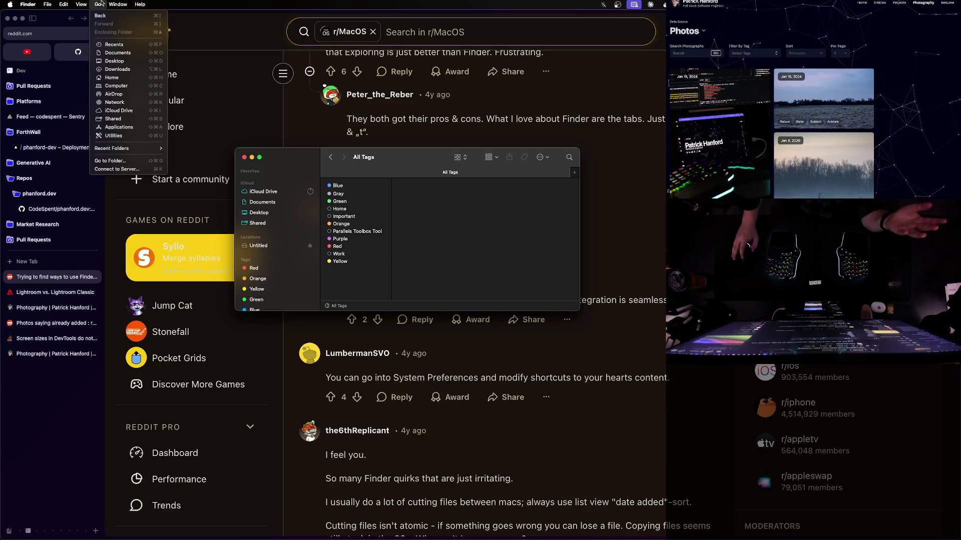
pyautogui.press('super+shift+h')
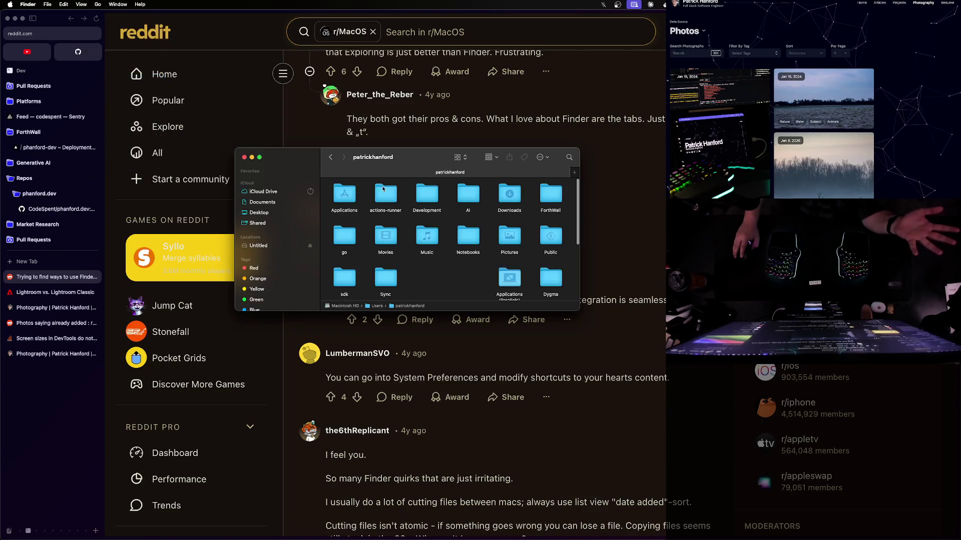
pyautogui.moveTo(417, 171)
pyautogui.mouseDown()
pyautogui.moveTo(332, 143)
pyautogui.moveTo(353, 109)
pyautogui.mouseUp()
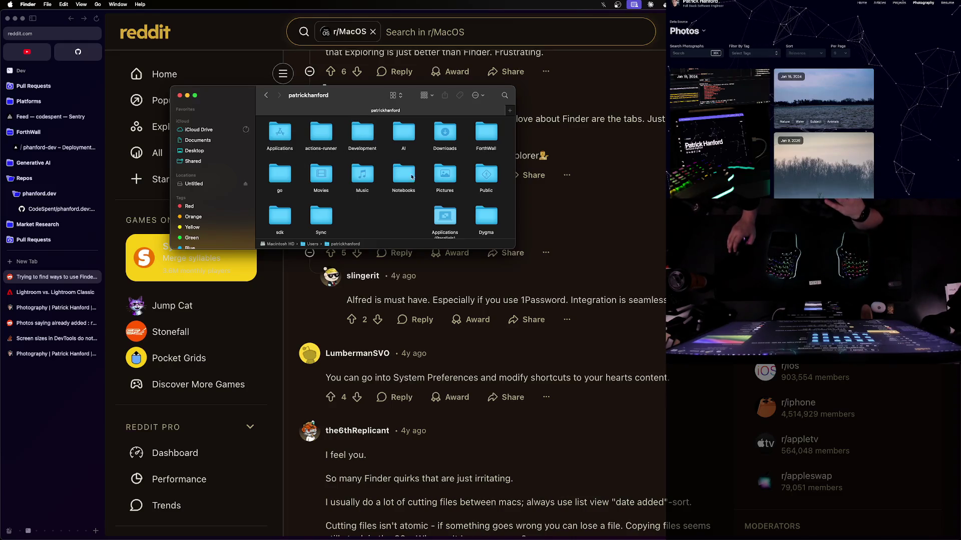
pyautogui.scroll(-3, 427, 174)
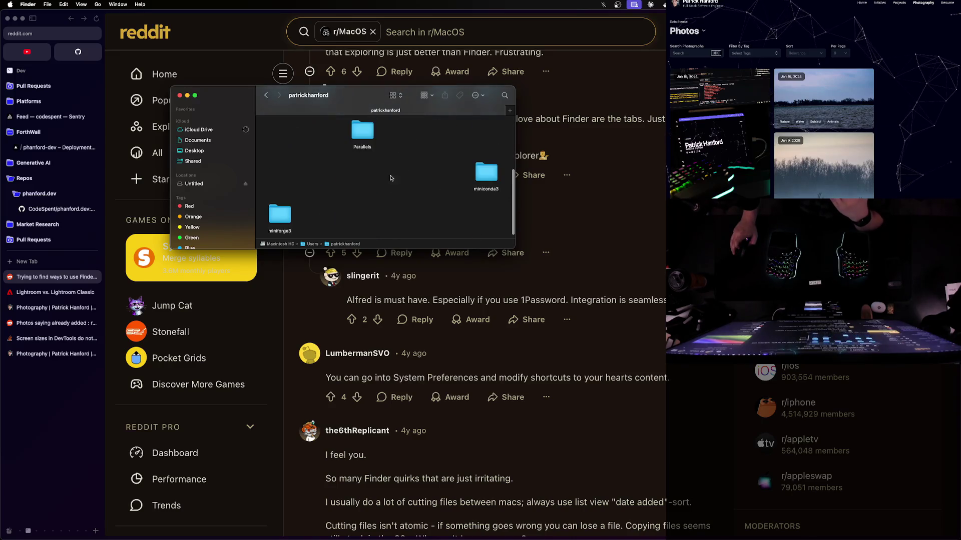
pyautogui.scroll(-2, 306, 173)
pyautogui.moveTo(360, 156); pyautogui.dragTo(435, 171)
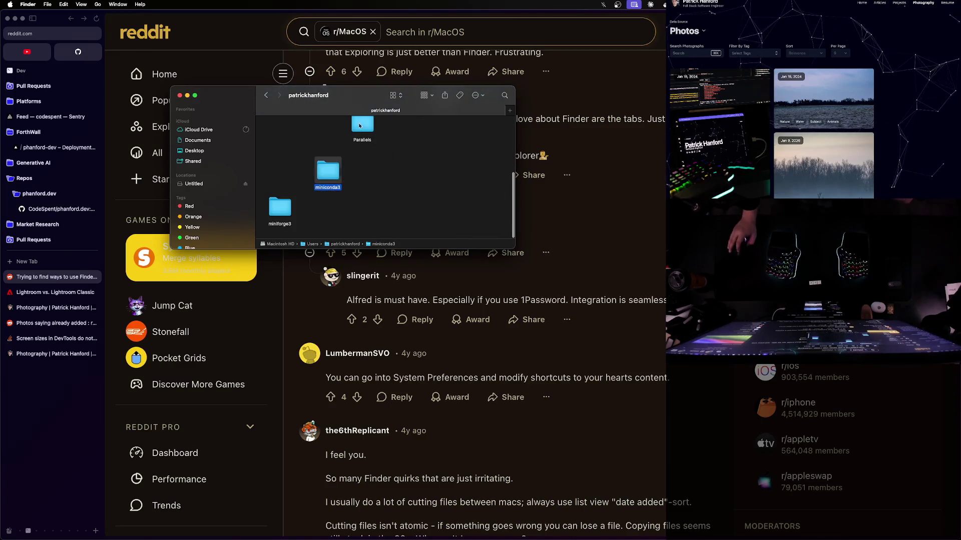
pyautogui.moveTo(333, 186)
pyautogui.mouseDown()
pyautogui.moveTo(373, 153)
pyautogui.moveTo(367, 180)
pyautogui.mouseUp()
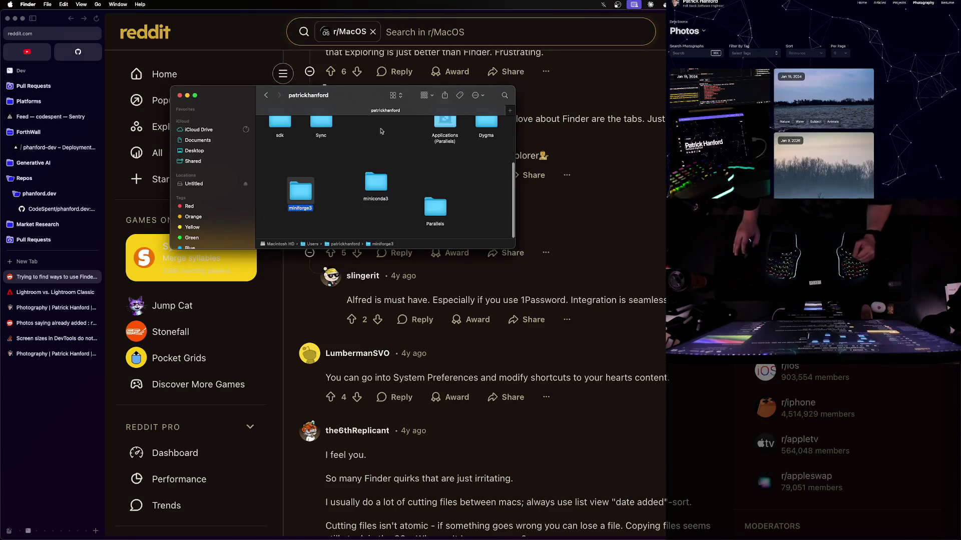
pyautogui.moveTo(445, 125); pyautogui.dragTo(483, 177)
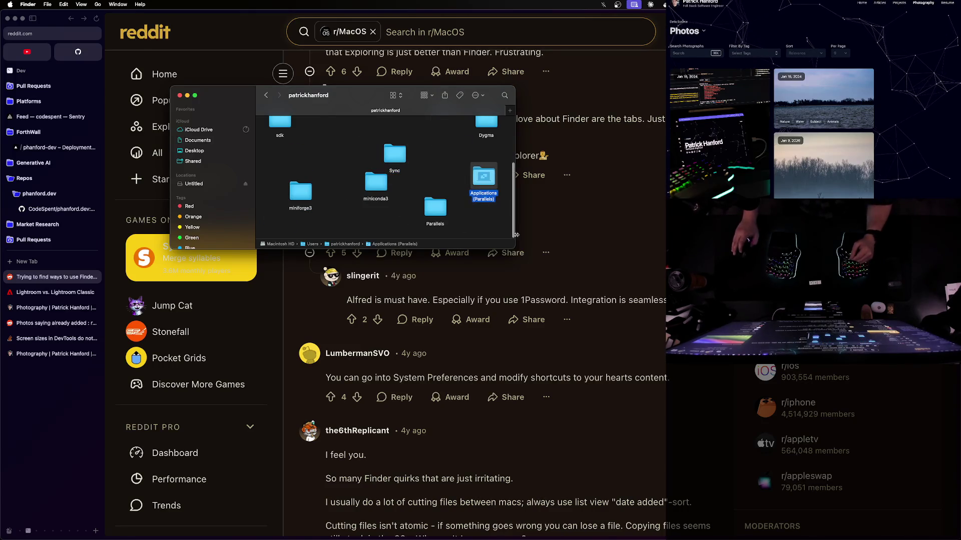
pyautogui.moveTo(512, 246); pyautogui.dragTo(683, 431)
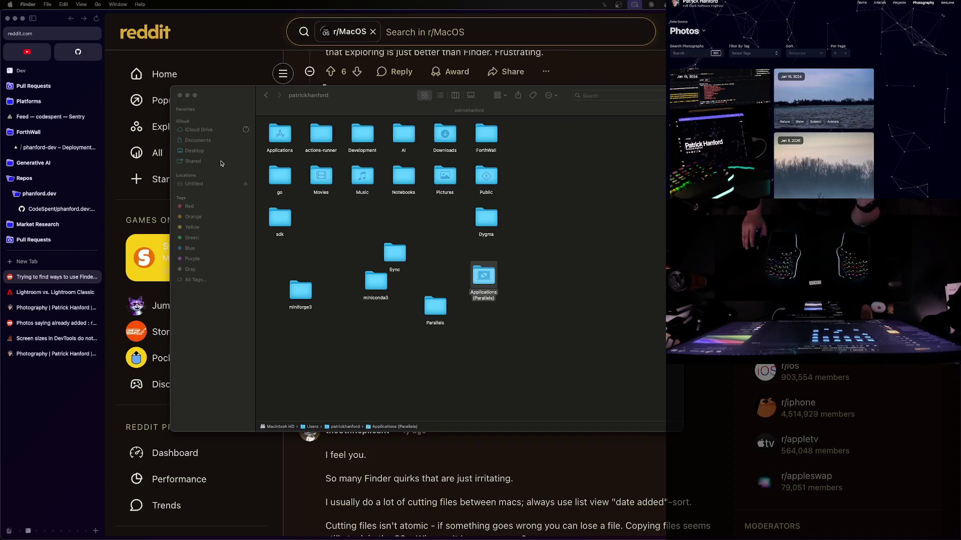
pyautogui.click(355, 225)
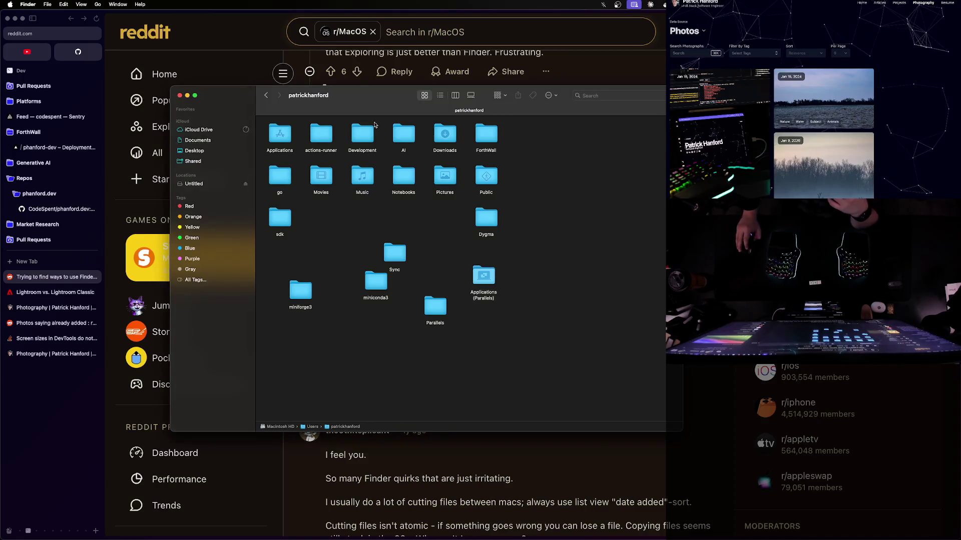
# Move the home-folder window fully into view, then bring the Reddit thread back in front
pyautogui.hotkey('ctrl', 'alt', 'c')
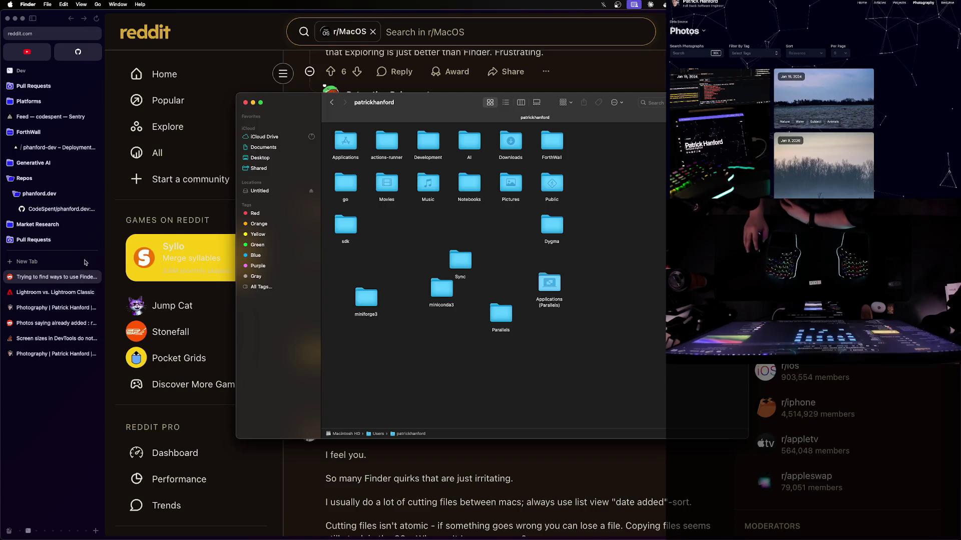
pyautogui.moveTo(278, 108)
pyautogui.mouseDown()
pyautogui.moveTo(625, 103)
pyautogui.moveTo(612, 102)
pyautogui.moveTo(639, 95)
pyautogui.moveTo(644, 32)
pyautogui.mouseUp()
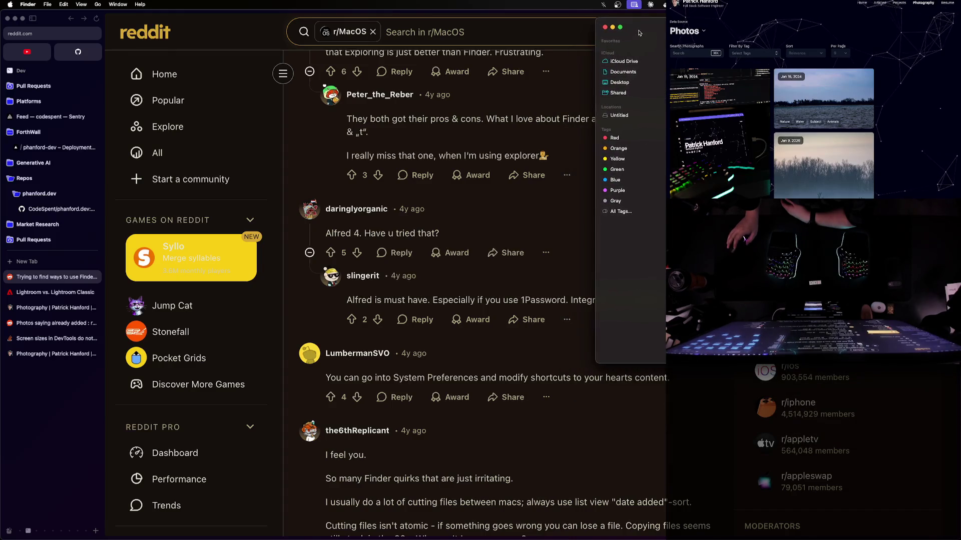
pyautogui.moveTo(644, 32); pyautogui.dragTo(403, 64)
pyautogui.scroll(-5, 435, 457)
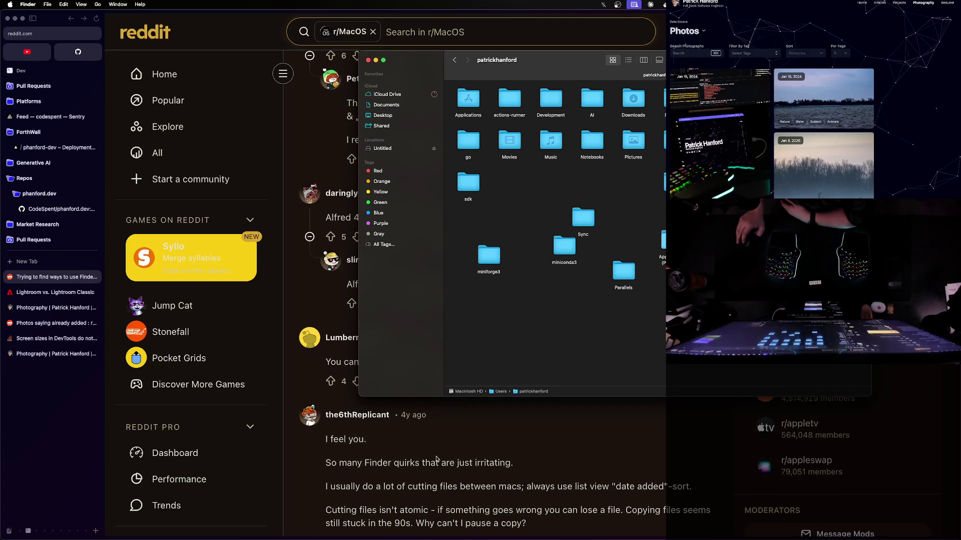
pyautogui.scroll(-1, 436, 456)
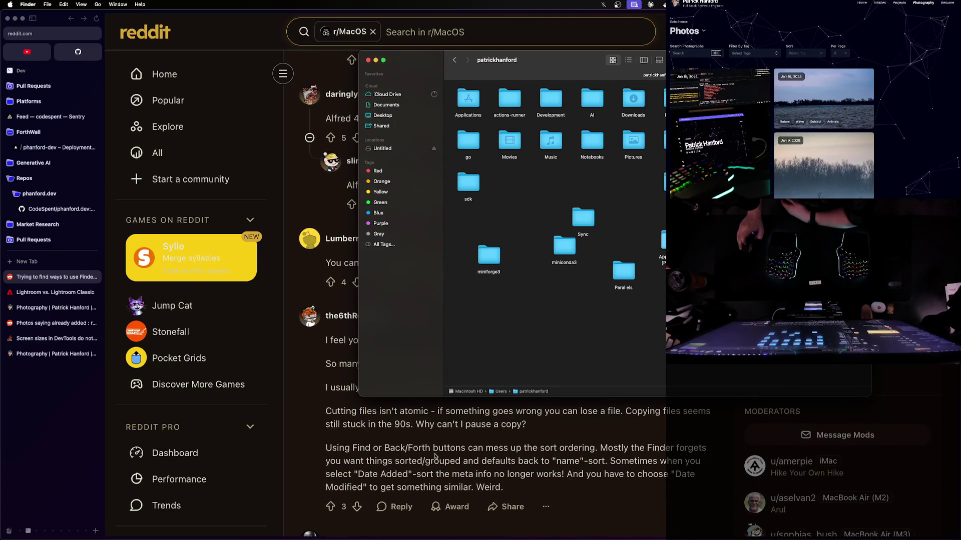
pyautogui.click(436, 457)
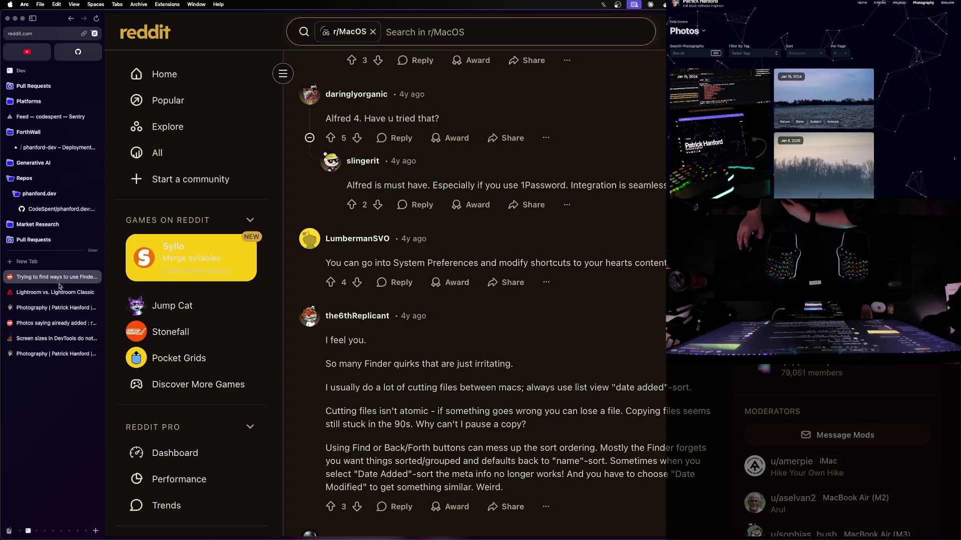
# Close the Reddit tab and search Google for 'how to just browse files in finder'
pyautogui.press('cmd+w')
pyautogui.click(75, 260)
pyautogui.write('how to')
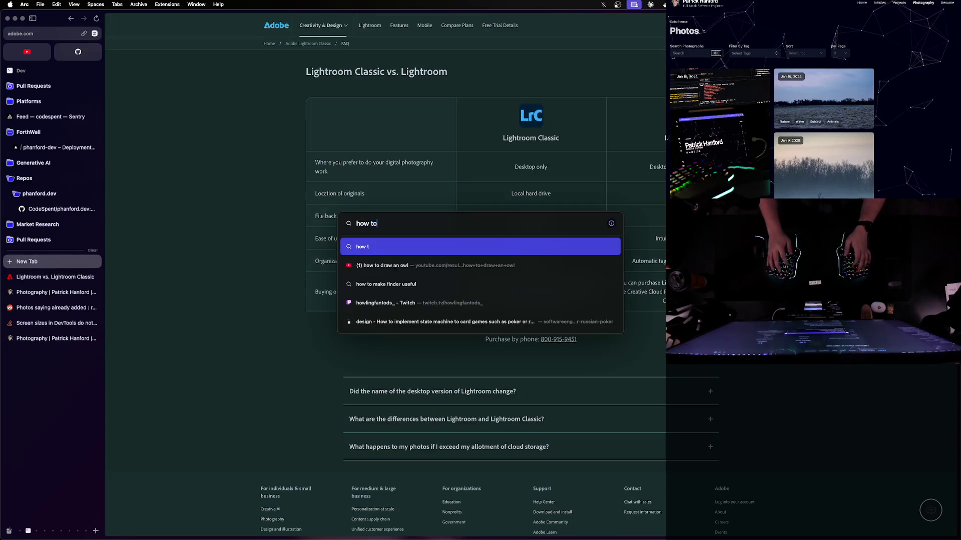
pyautogui.write(' just brow')
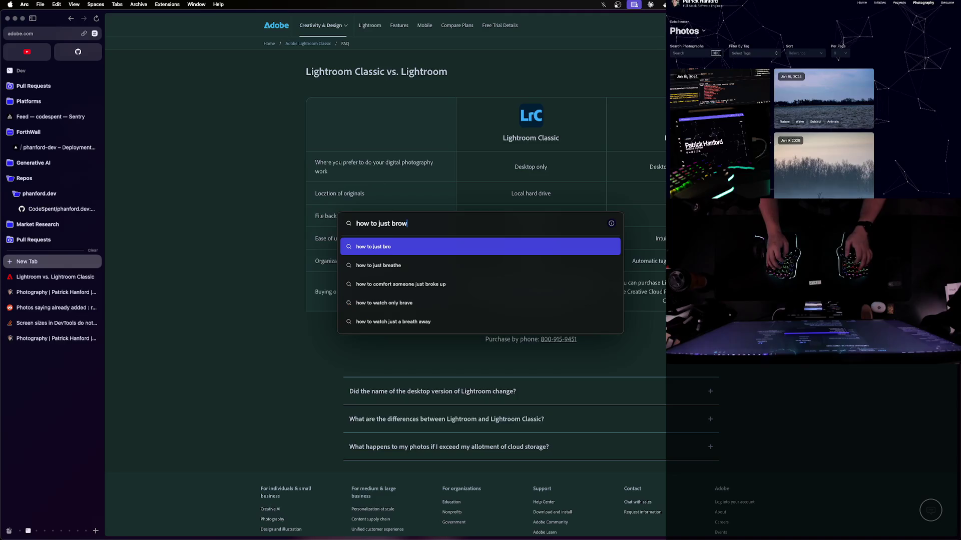
pyautogui.write('se files in find')
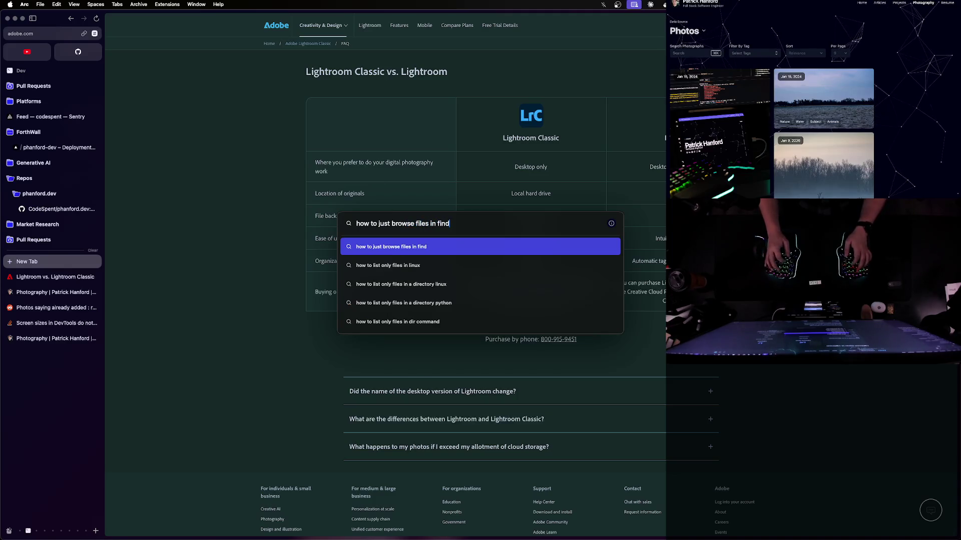
pyautogui.write('er')
pyautogui.press('Return')
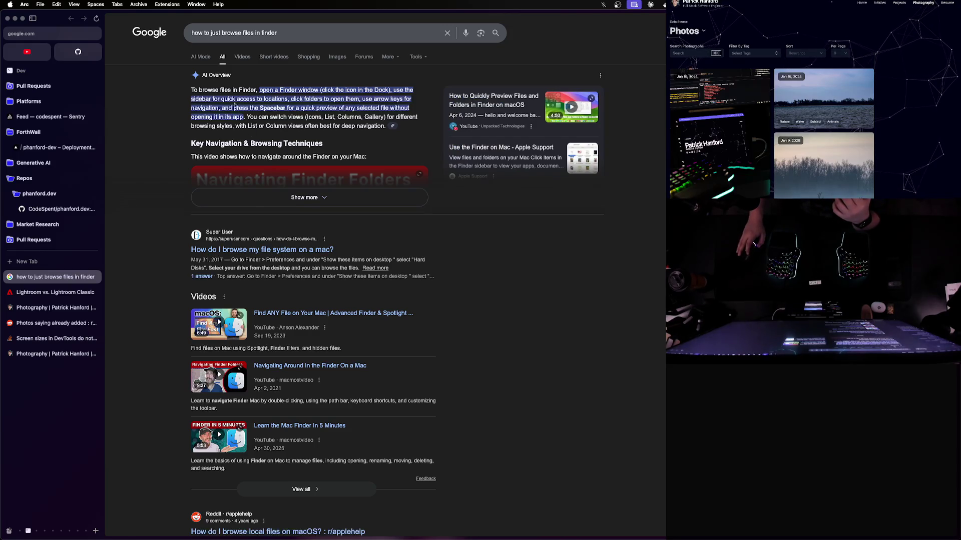
# Open and read the r/applehelp thread on browsing local files, then close its tab
pyautogui.scroll(-5, 276, 212)
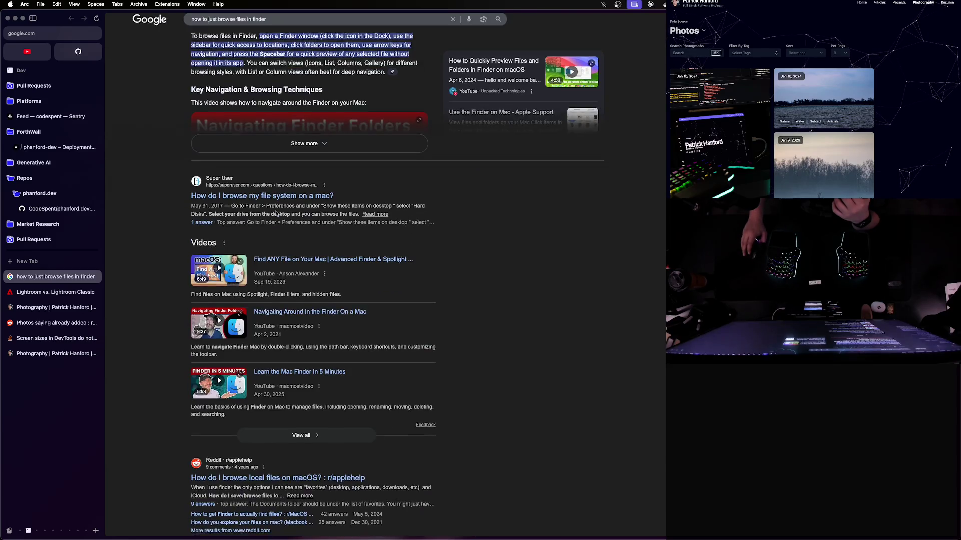
pyautogui.scroll(-1, 275, 212)
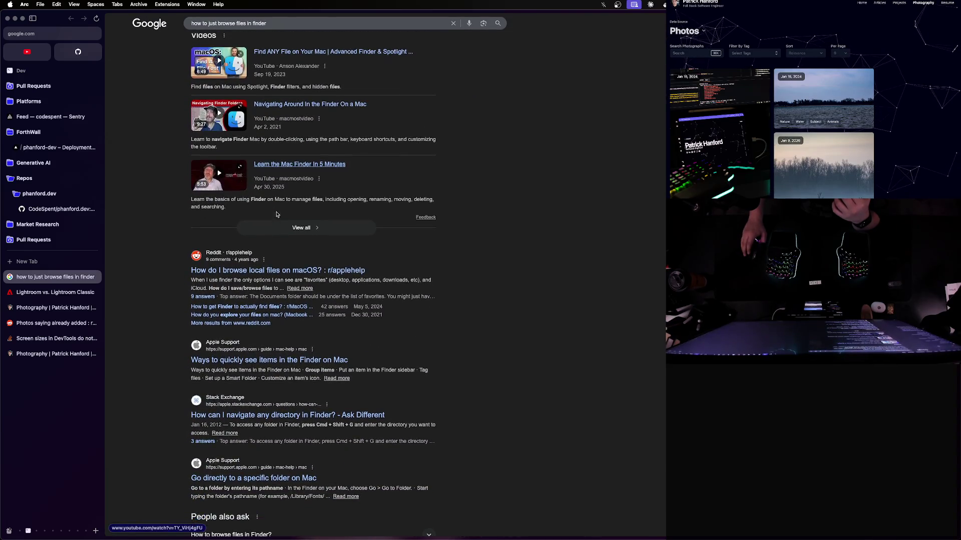
pyautogui.click(304, 274)
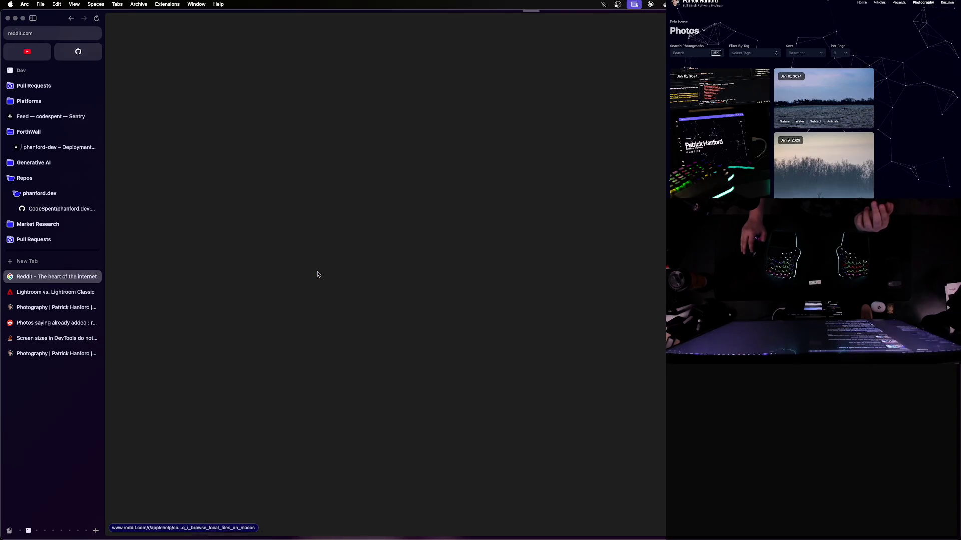
pyautogui.scroll(-3, 379, 260)
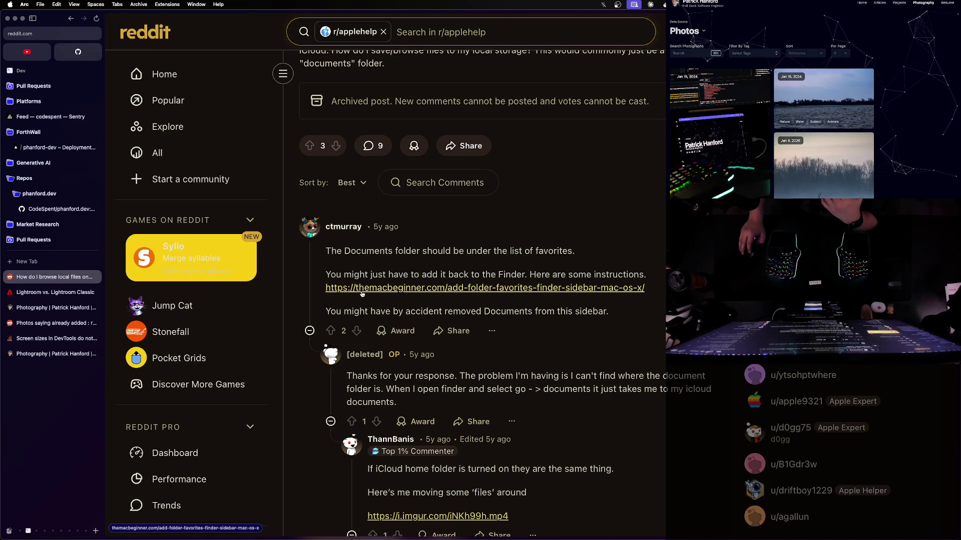
pyautogui.scroll(-5, 363, 294)
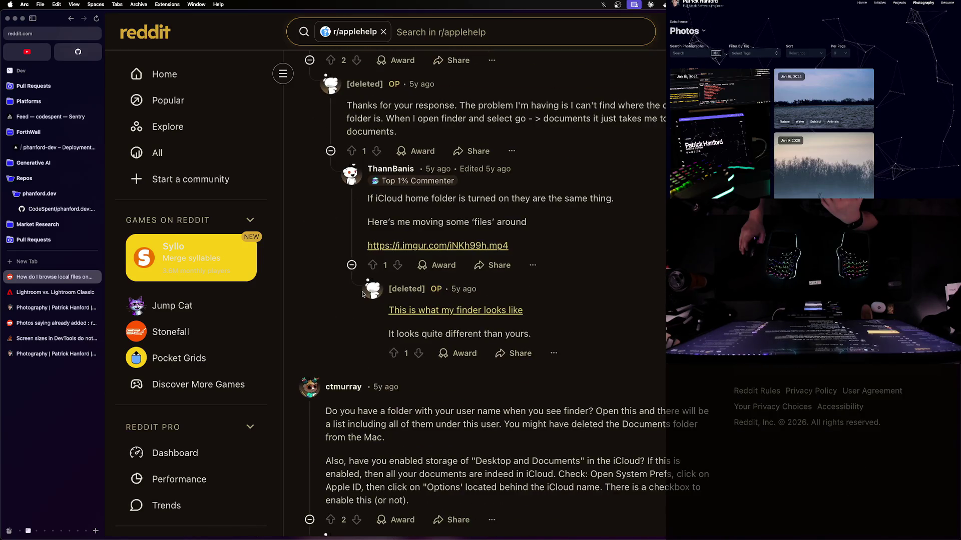
pyautogui.scroll(-1, 335, 295)
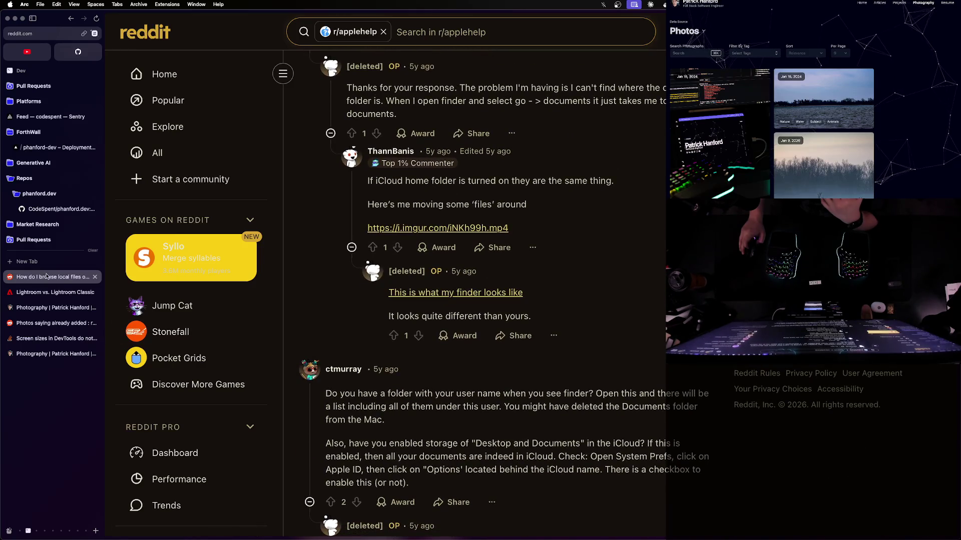
pyautogui.press('super+w')
pyautogui.press('super+t')
# Search 'add address bar to finder', open r/MacOS's 'Where's the address bar?' thread, then switch to Finder's home folder
pyautogui.write('add a')
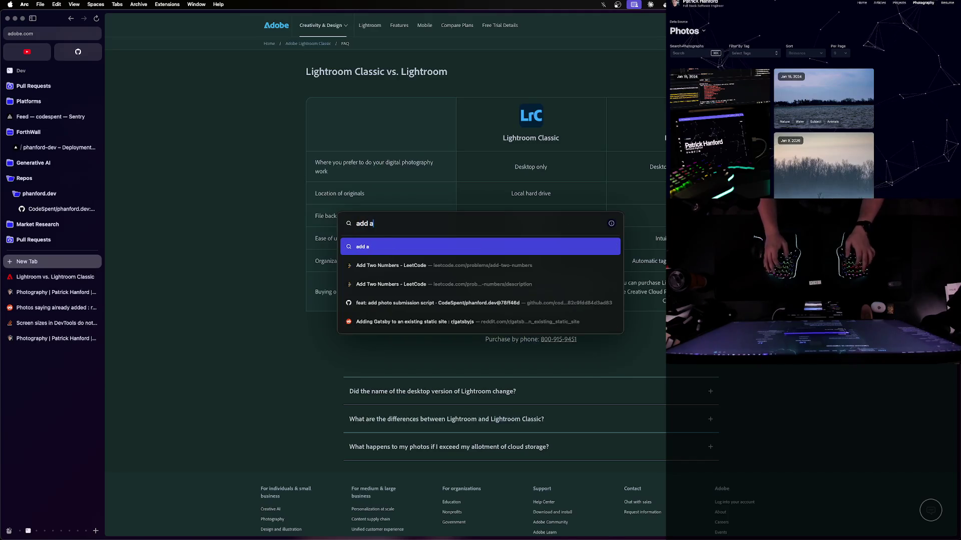
pyautogui.write('ddress bar to ')
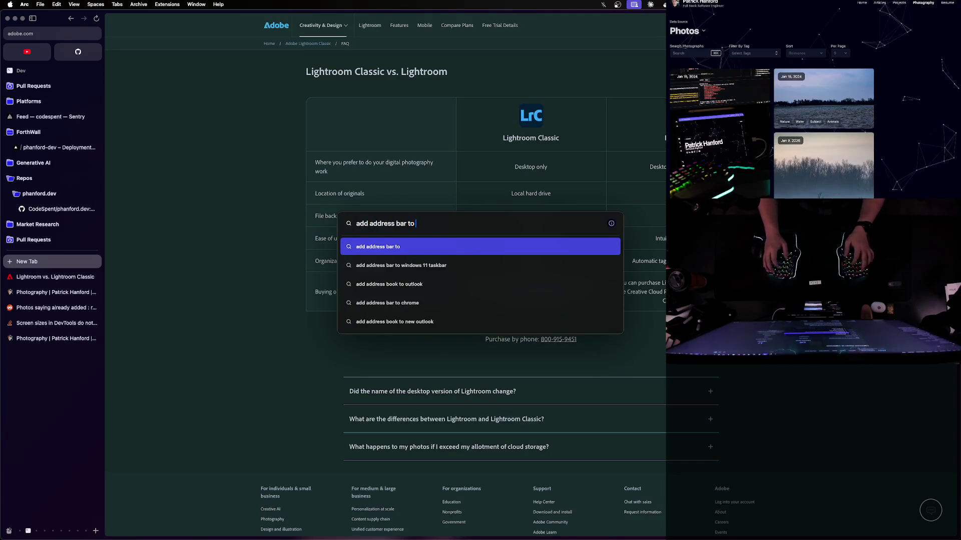
pyautogui.write('finder')
pyautogui.press('Return')
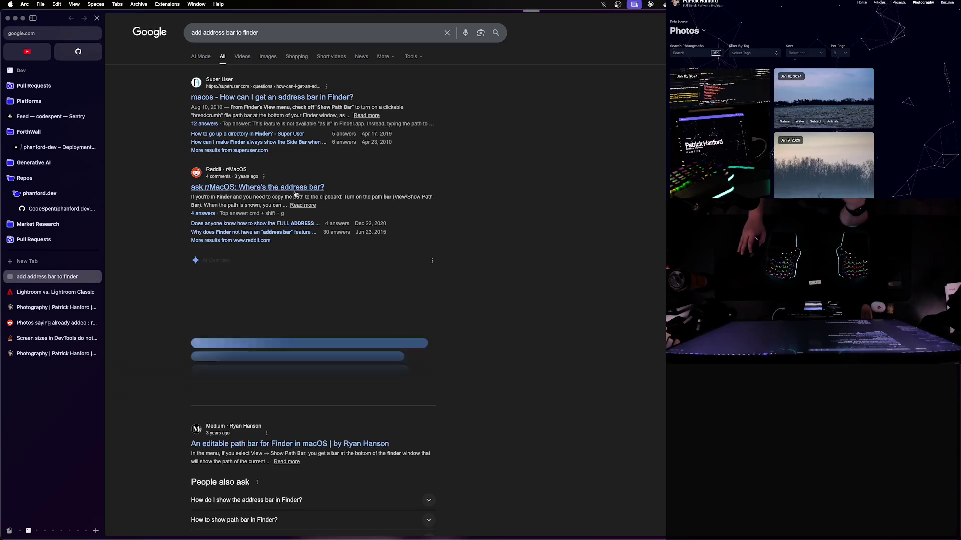
pyautogui.click(294, 189)
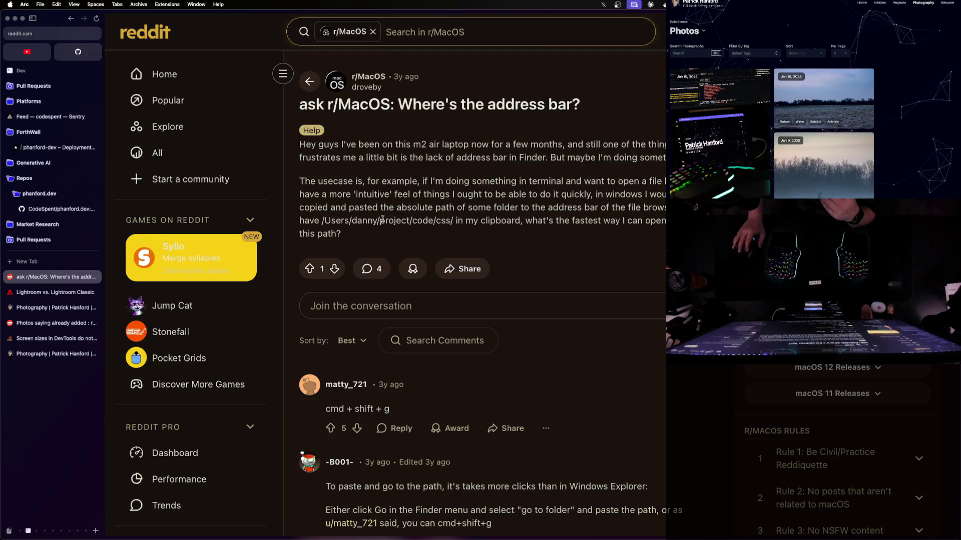
pyautogui.press('super+Tab')
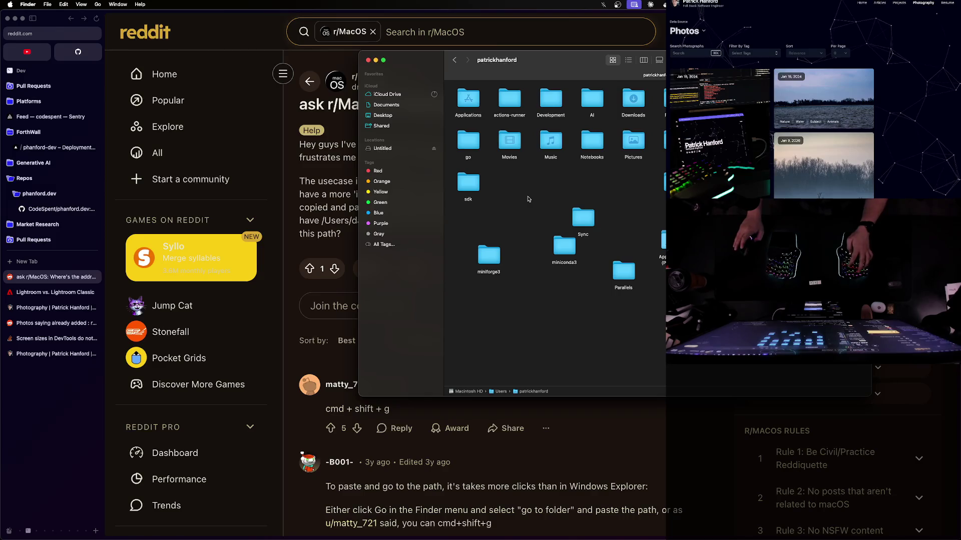
# Use Go to Folder with 'appli' to open the user's own Applications folder
pyautogui.press('super+shift+g')
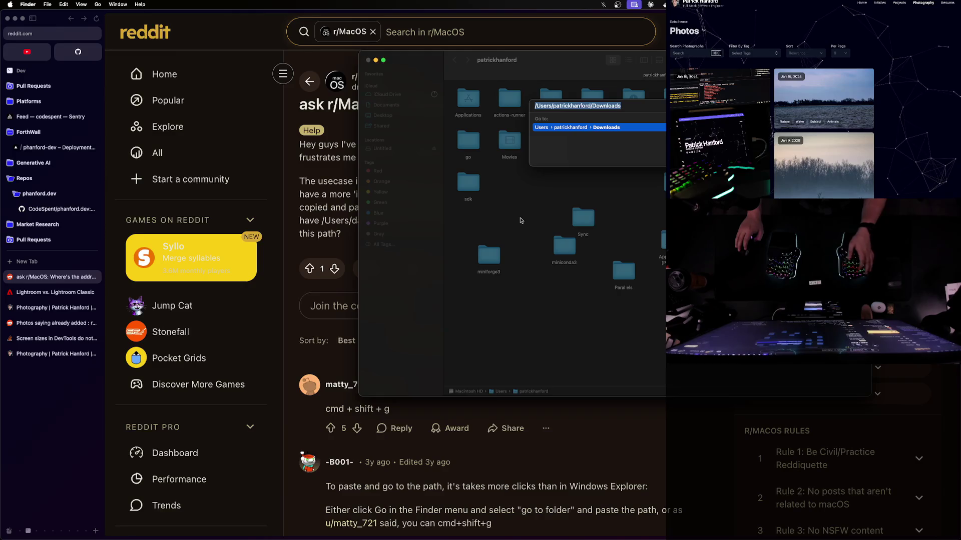
pyautogui.press('BackSpace')
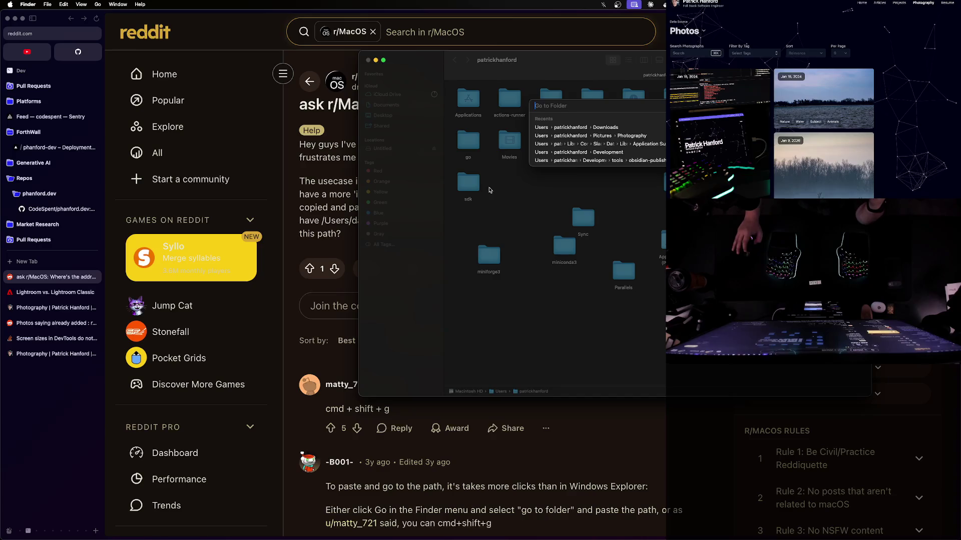
pyautogui.hotkey('ctrl', 'Up')
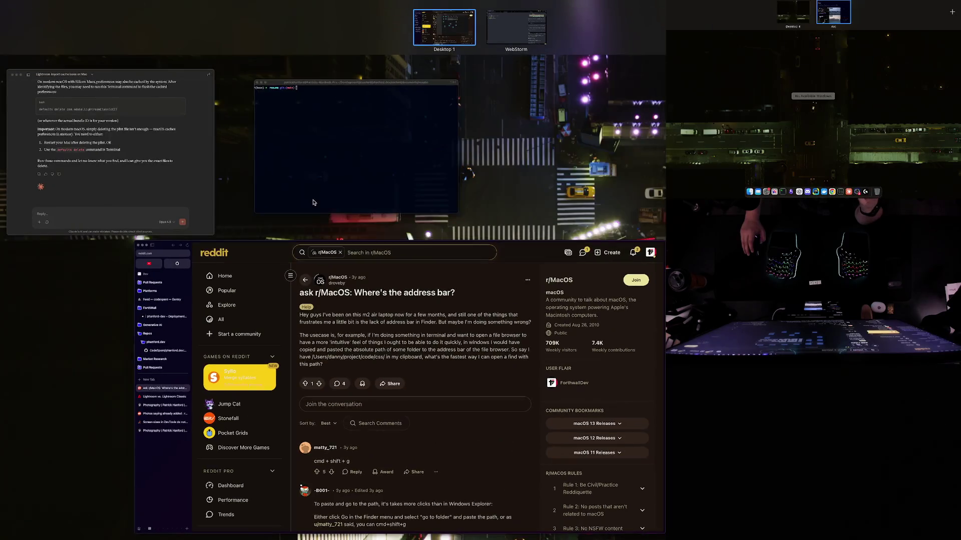
pyautogui.hotkey('ctrl', 'Up')
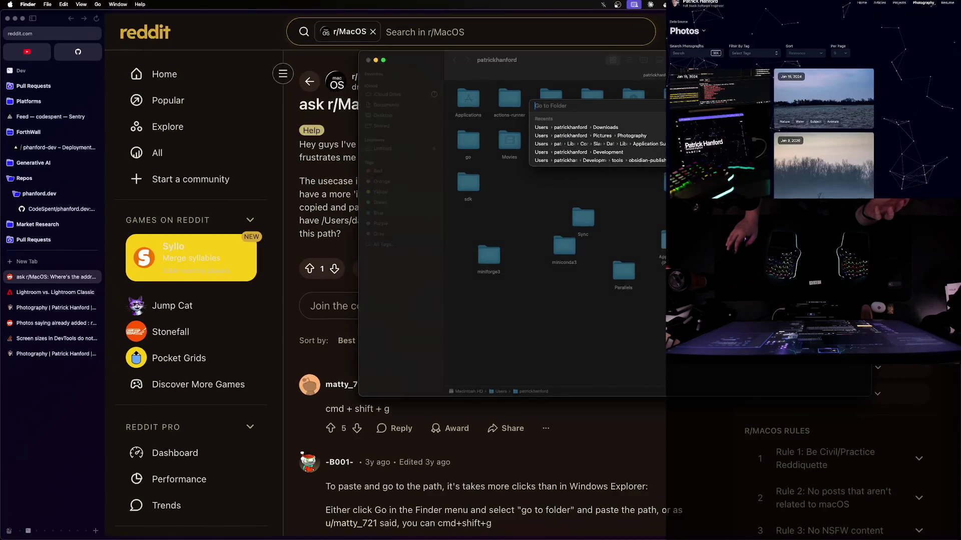
pyautogui.write('appl')
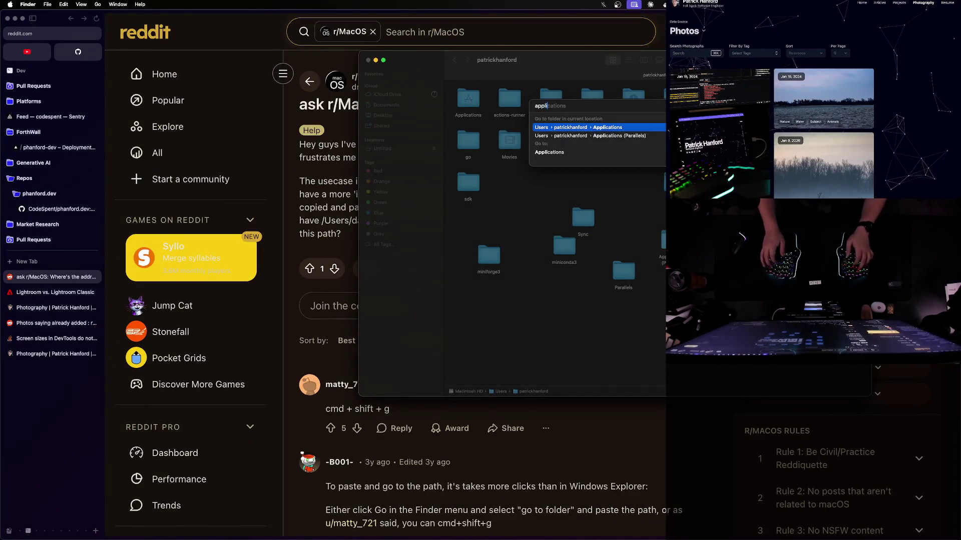
pyautogui.write('i')
pyautogui.press('Return')
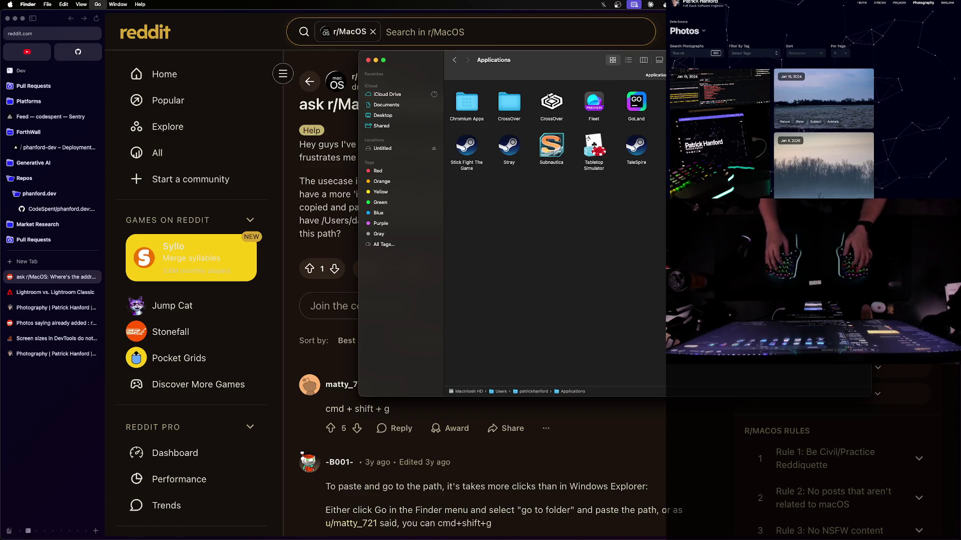
# Use Go to Folder with 'applications' to open the Macintosh HD Applications folder
pyautogui.press('super+shift+g')
pyautogui.write('application')
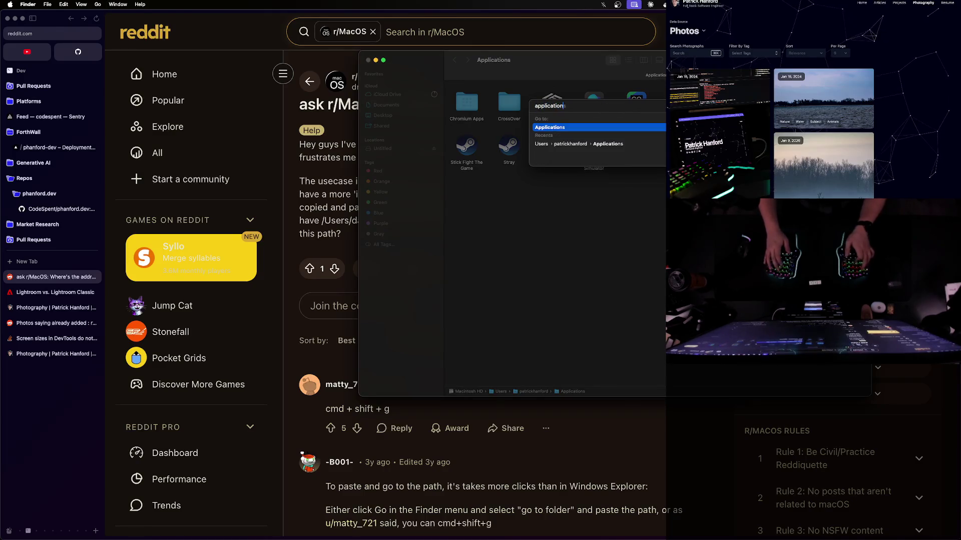
pyautogui.write('s')
pyautogui.click(599, 144)
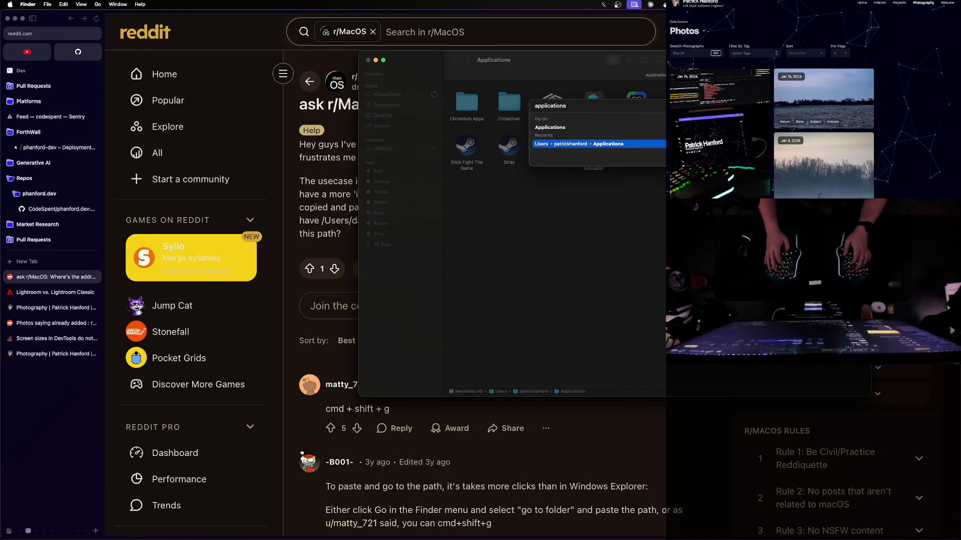
pyautogui.press('Return')
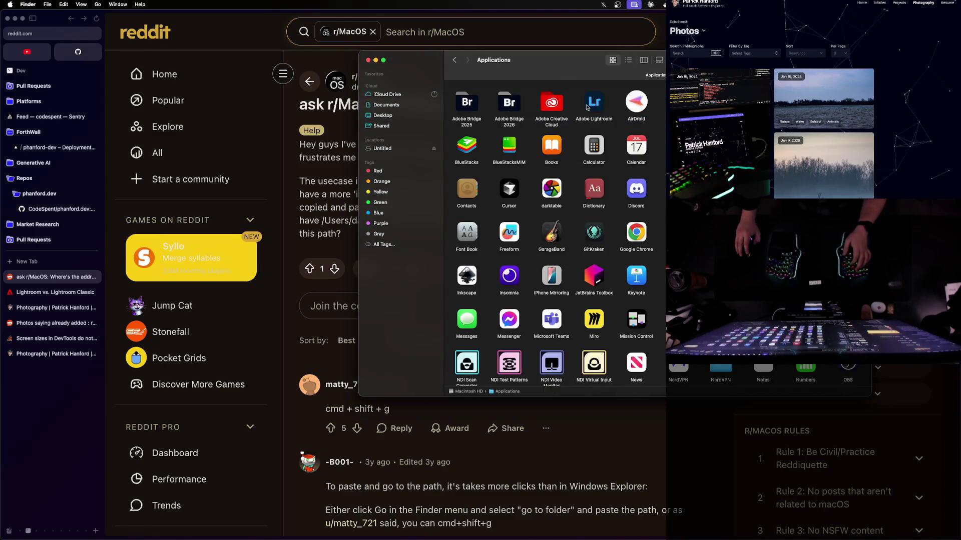
# Look through the running apps in the Force Quit window, then close it
pyautogui.click(10, 4)
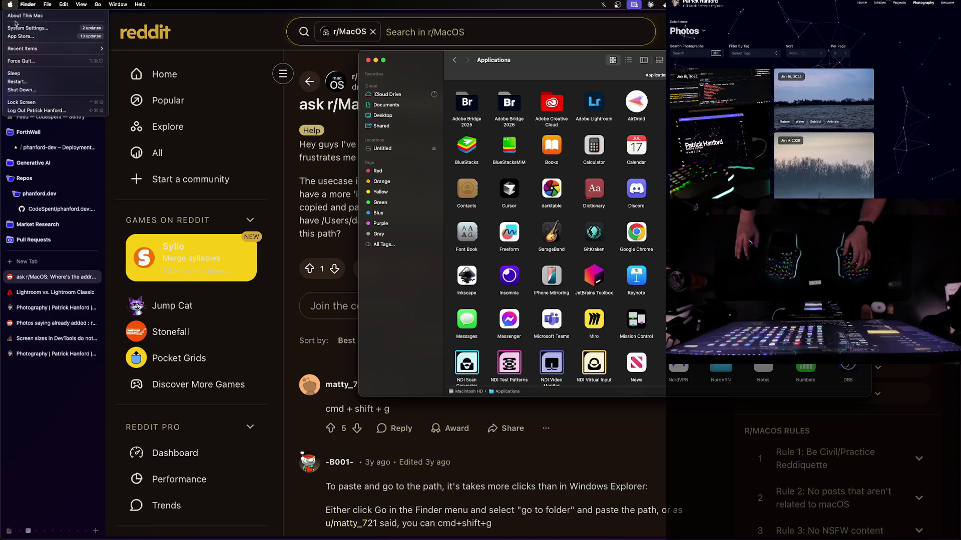
pyautogui.click(24, 61)
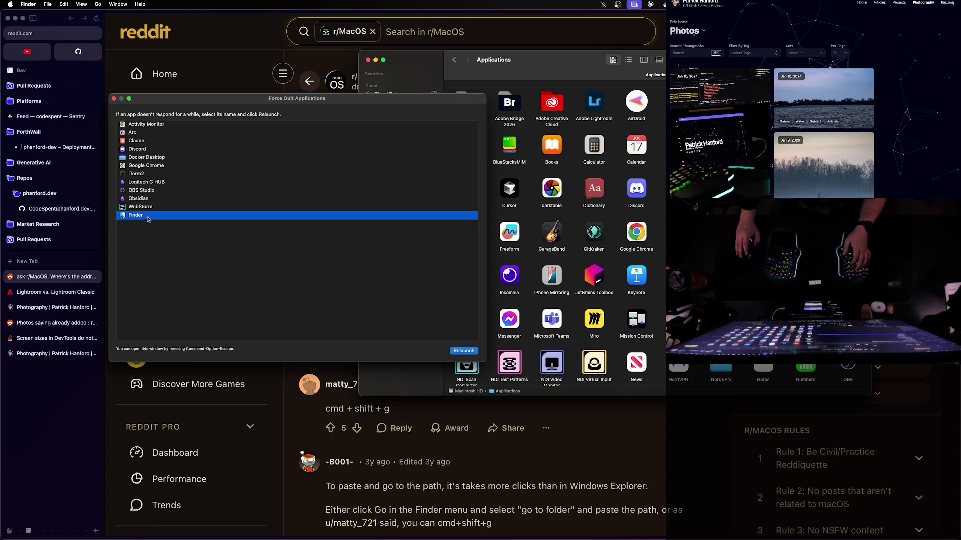
pyautogui.press('Up')
pyautogui.press('Up')
pyautogui.press('Up')
pyautogui.press('Down')
pyautogui.press('Down')
pyautogui.press('Down')
pyautogui.press('Up')
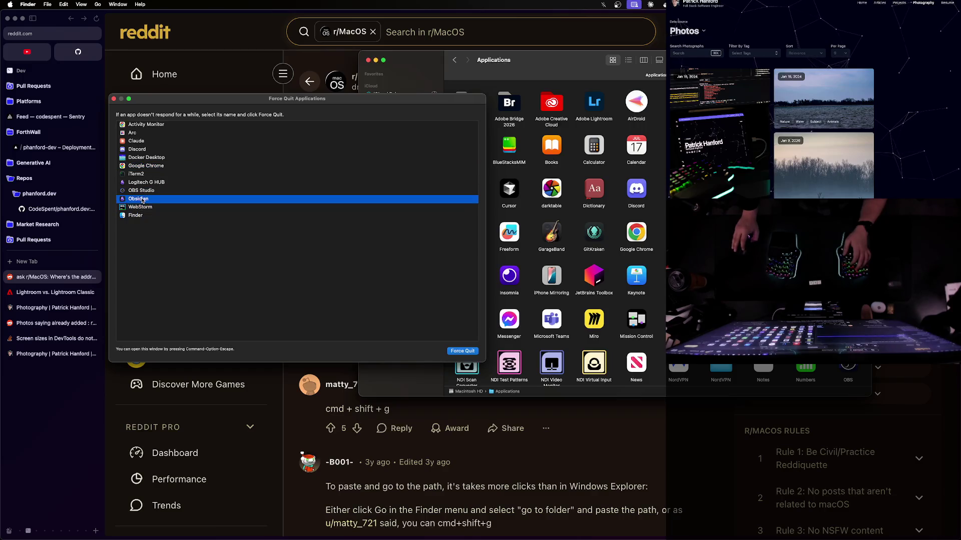
pyautogui.press('Up')
pyautogui.press('Up')
pyautogui.press('Down')
pyautogui.press('Down')
pyautogui.click(141, 215)
pyautogui.click(140, 157)
pyautogui.click(143, 132)
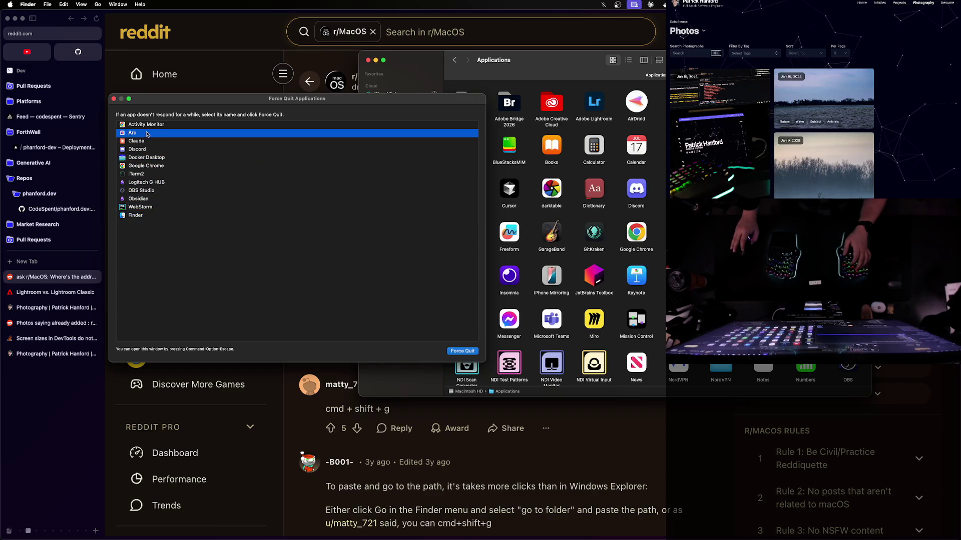
pyautogui.click(144, 124)
pyautogui.click(141, 190)
pyautogui.click(137, 215)
pyautogui.click(113, 99)
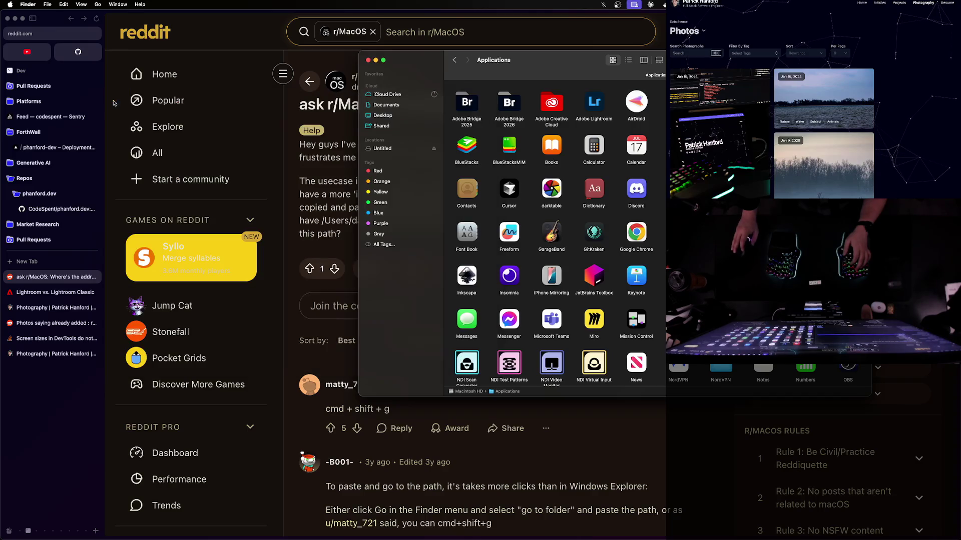
# Move Adobe Lightroom from Applications to the Trash, confirming with the account password
pyautogui.click(598, 108)
pyautogui.rightClick(597, 104)
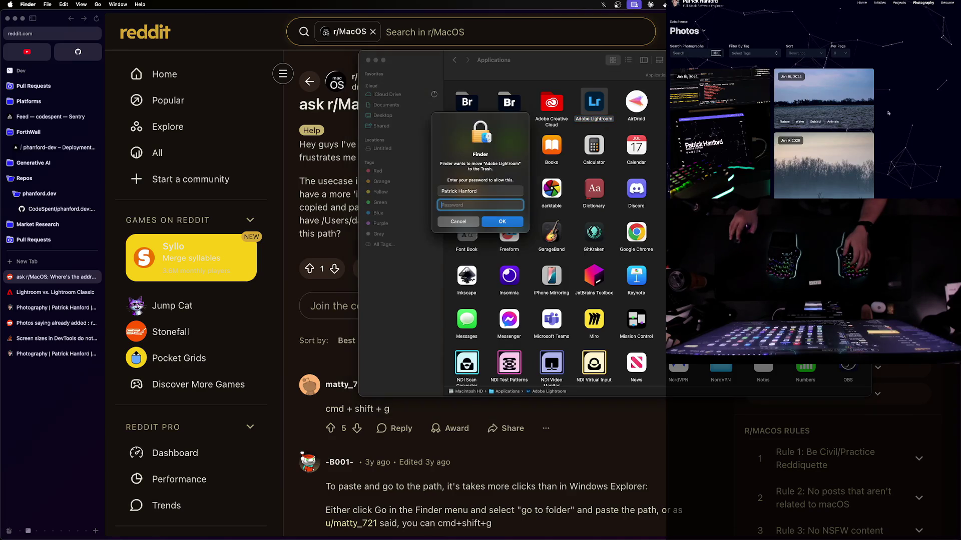
pyautogui.write('••••')
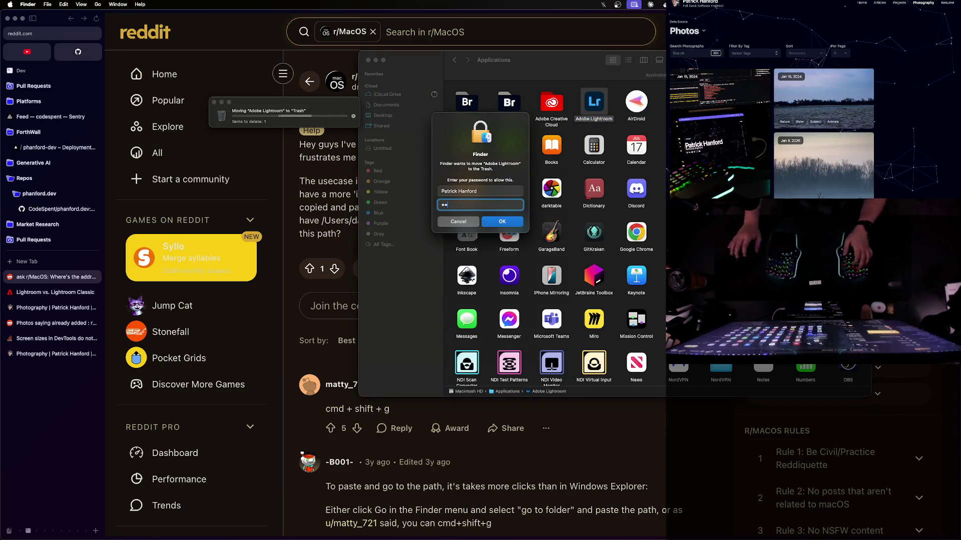
pyautogui.write('•')
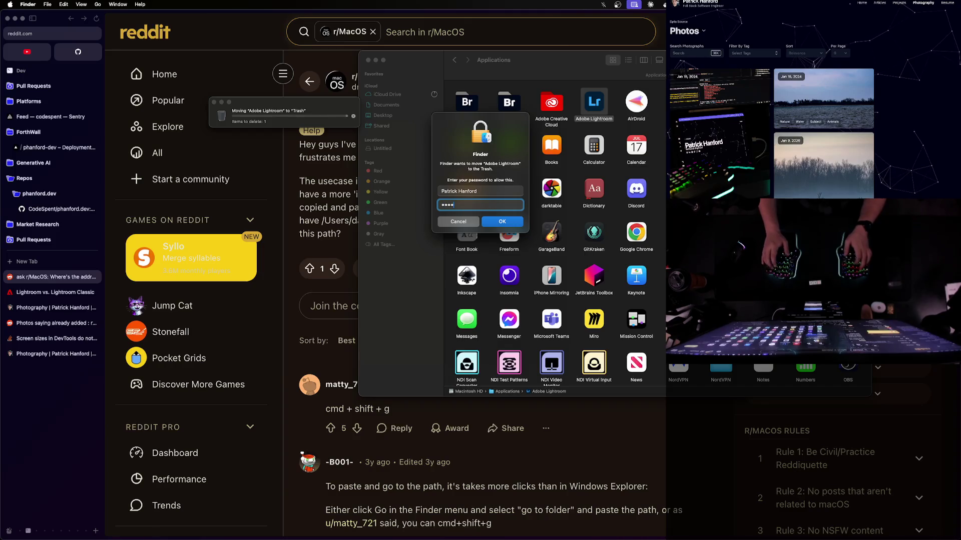
pyautogui.press('Return')
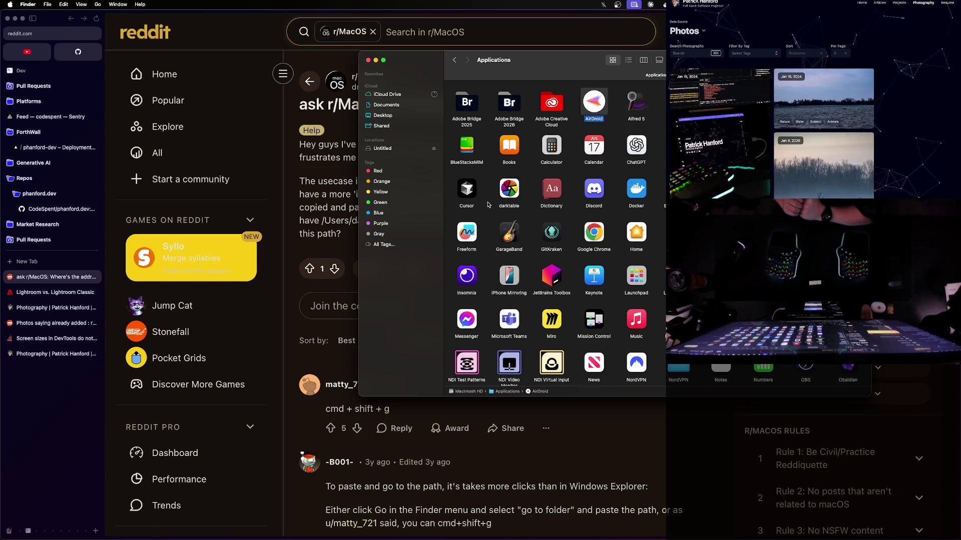
# Close Finder and open the main Lightroom product page from the Lightroom vs. Lightroom Classic tab
pyautogui.click(367, 60)
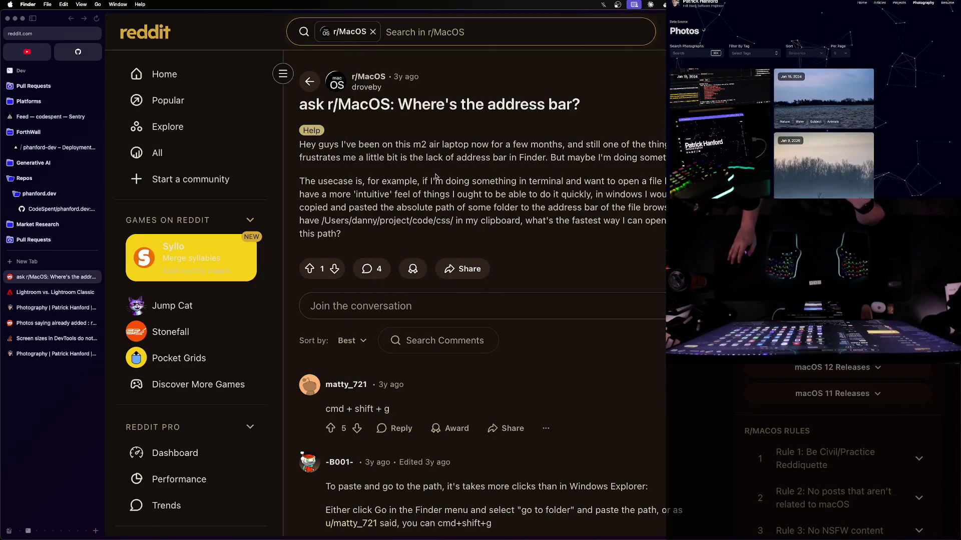
pyautogui.click(435, 176)
pyautogui.press('super+space')
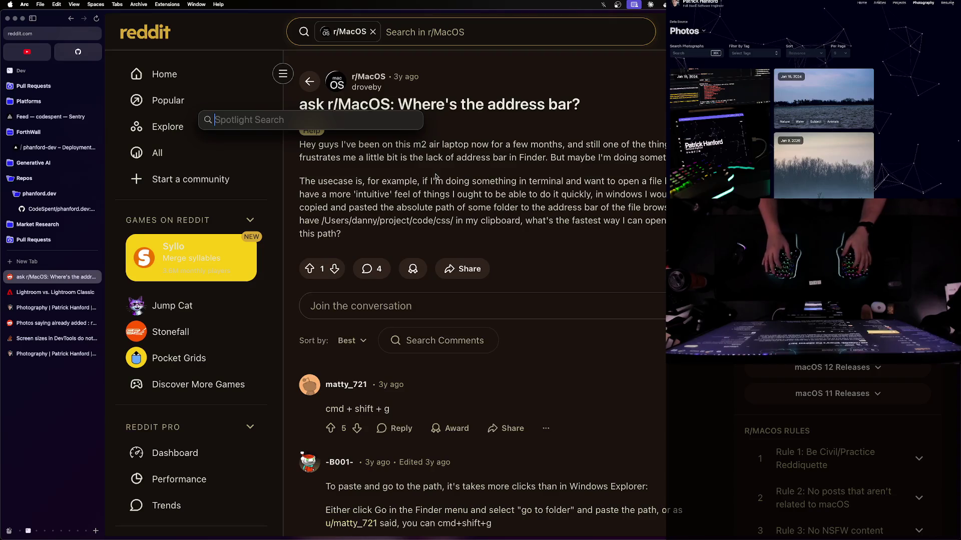
pyautogui.press('Escape')
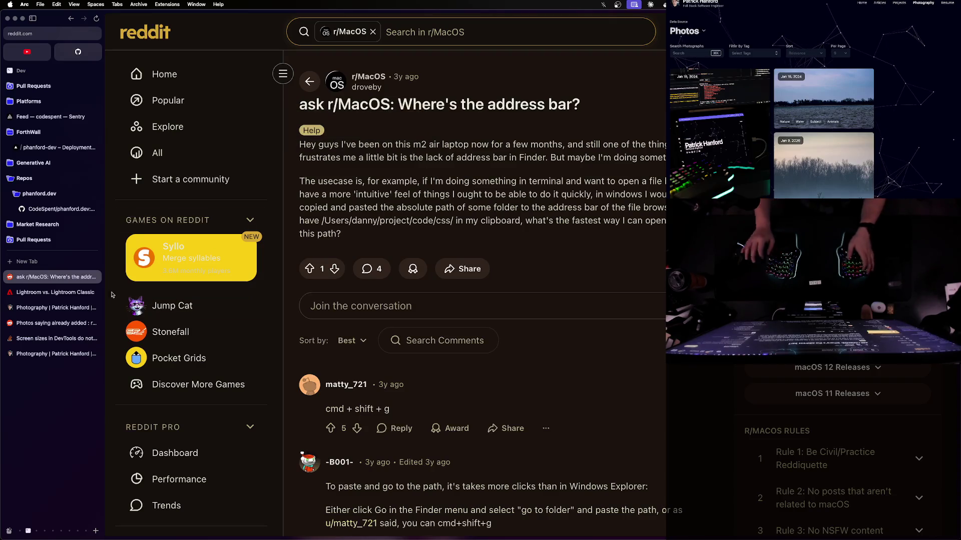
pyautogui.click(69, 294)
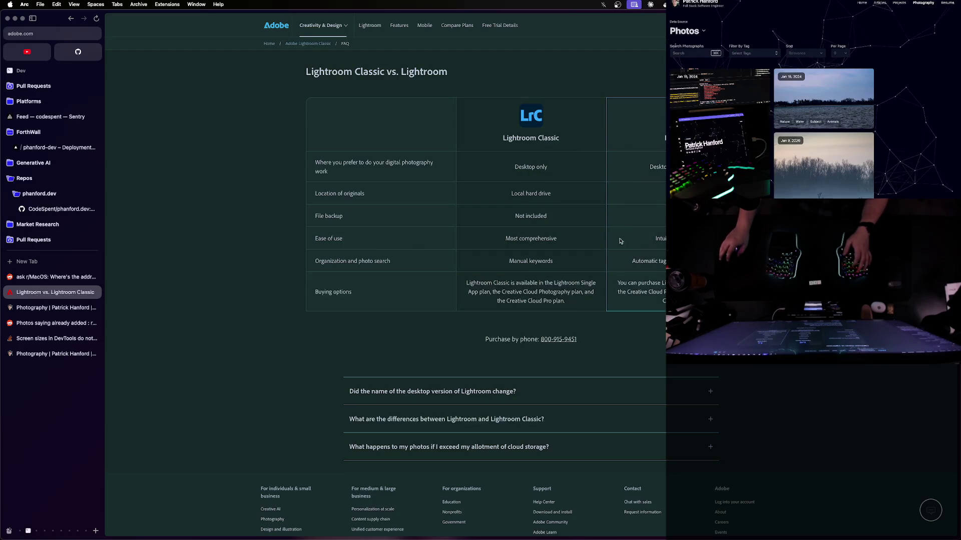
pyautogui.click(373, 25)
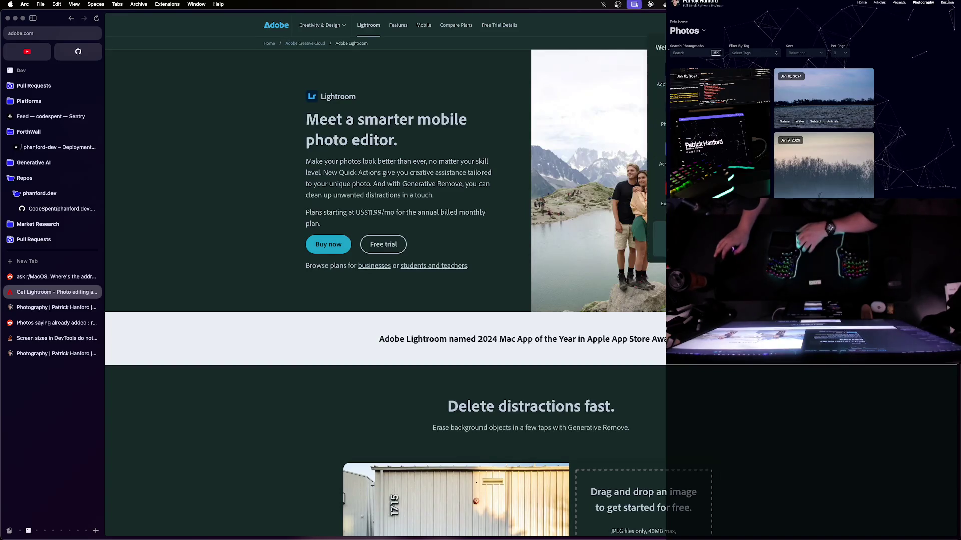
pyautogui.scroll(-10, 286, 156)
# Search 'adobe lightroom download' and start the Get Lightroom free trial with Creative Cloud Pro
pyautogui.press('super+l')
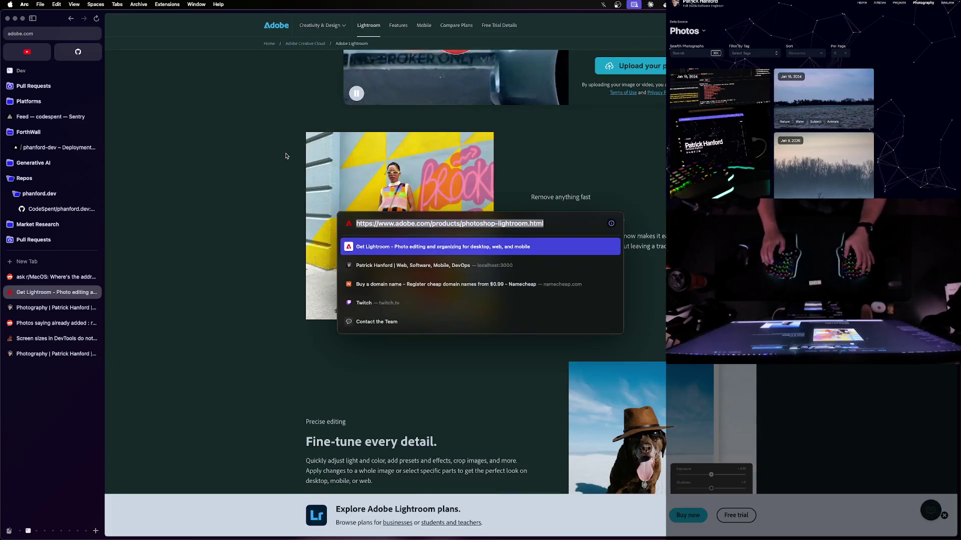
pyautogui.write('adobe light')
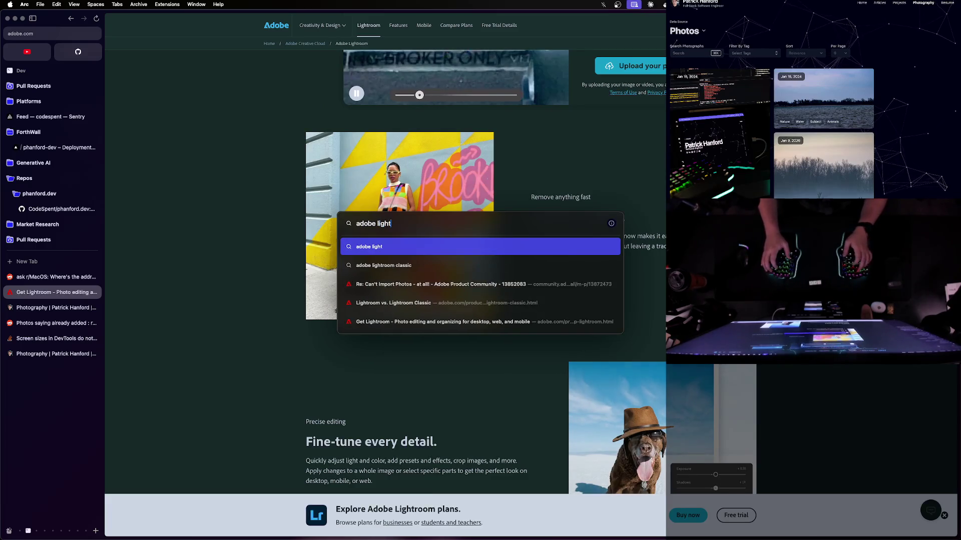
pyautogui.write('room download')
pyautogui.press('Return')
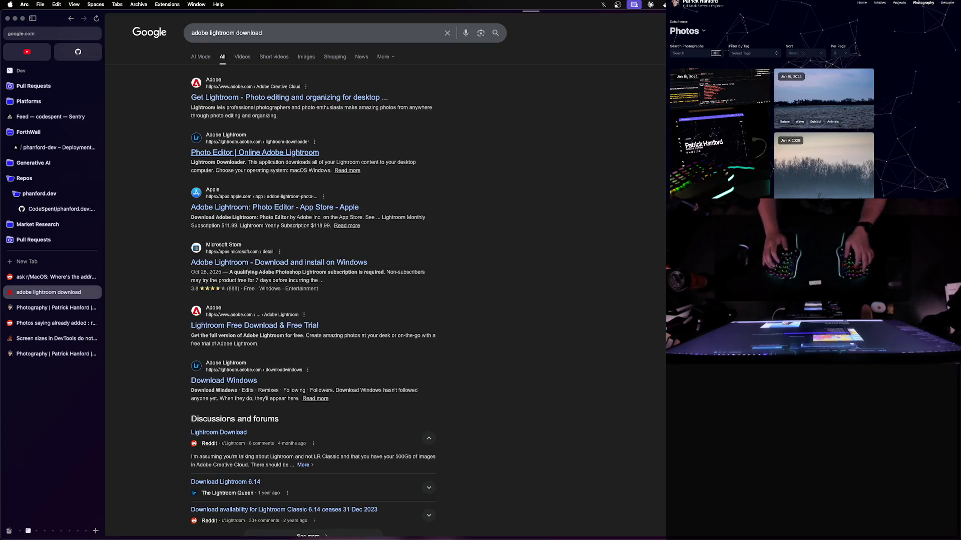
pyautogui.click(240, 101)
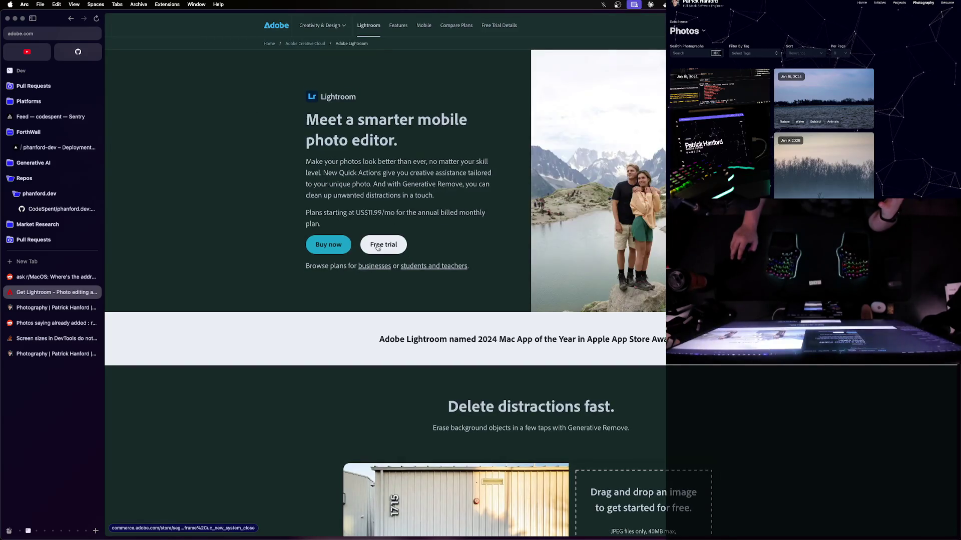
pyautogui.click(378, 246)
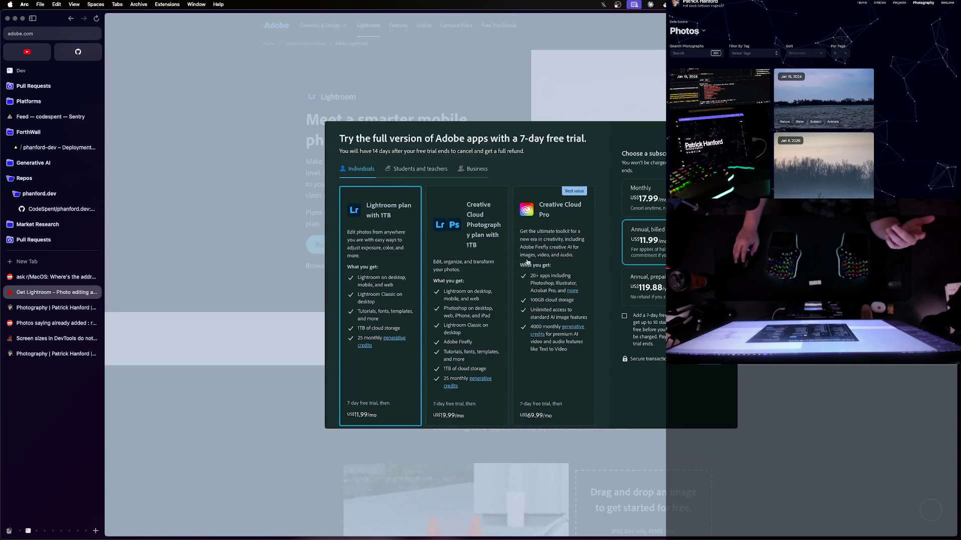
pyautogui.scroll(-1, 527, 250)
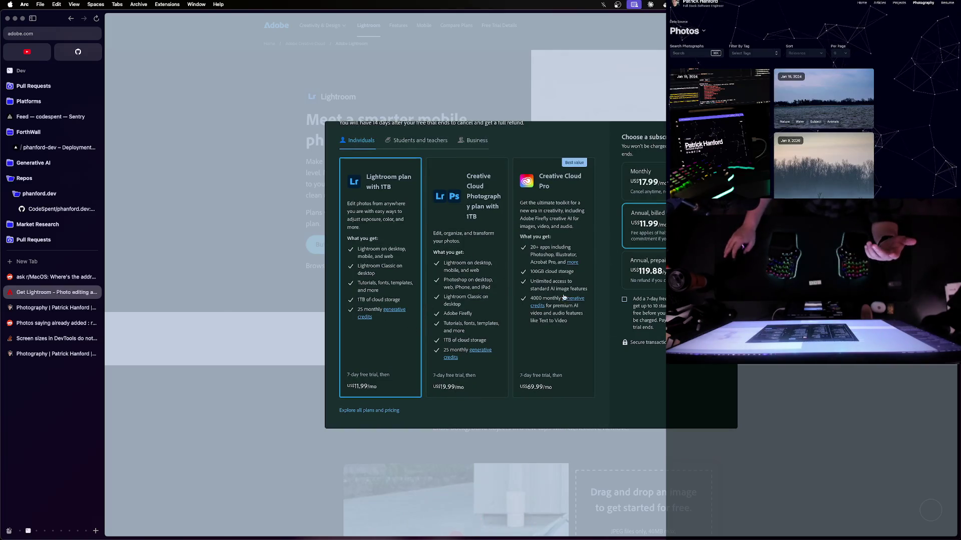
pyautogui.click(572, 272)
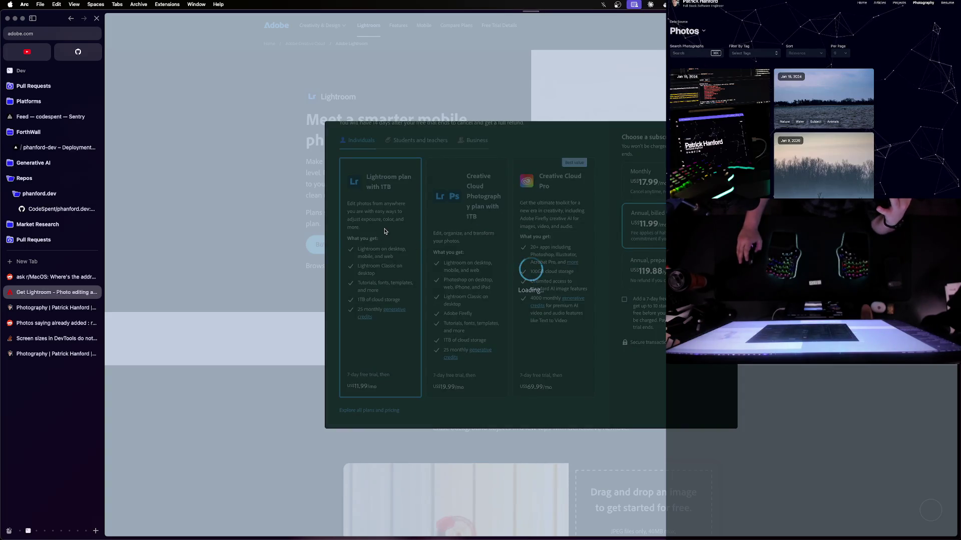
pyautogui.press('super+bracketleft')
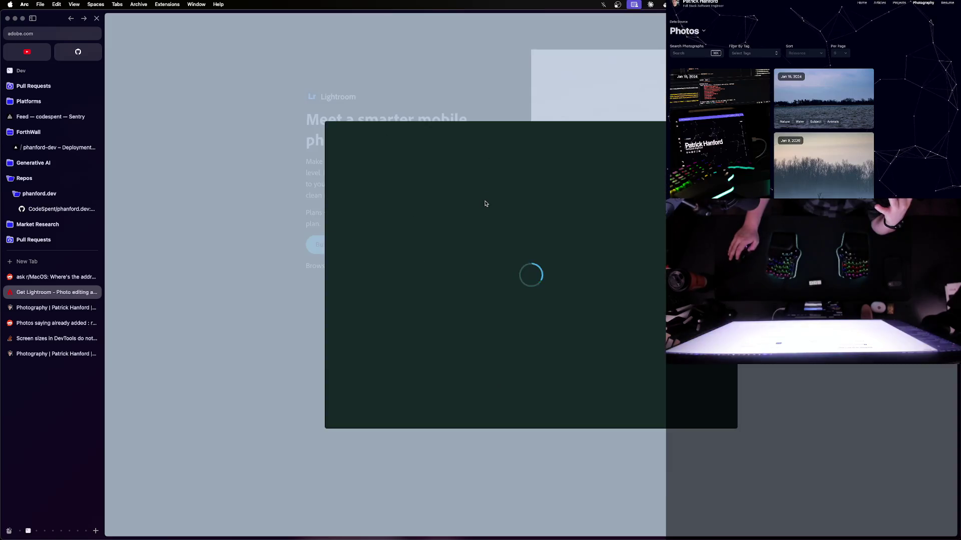
# Search 'how to just download lightroom' and look over the Lightroom Free Download & Free Trial page
pyautogui.press('super+w')
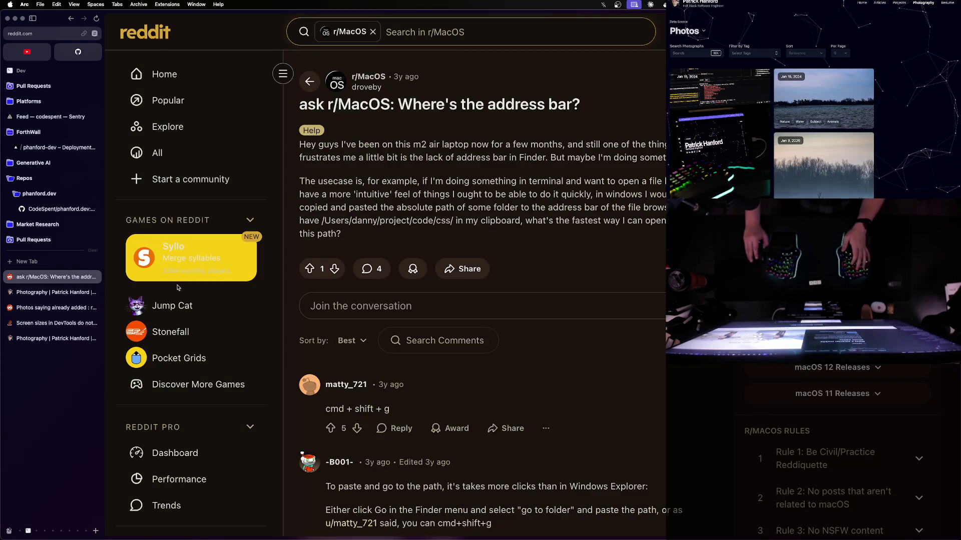
pyautogui.press('super+l')
pyautogui.write('how to ')
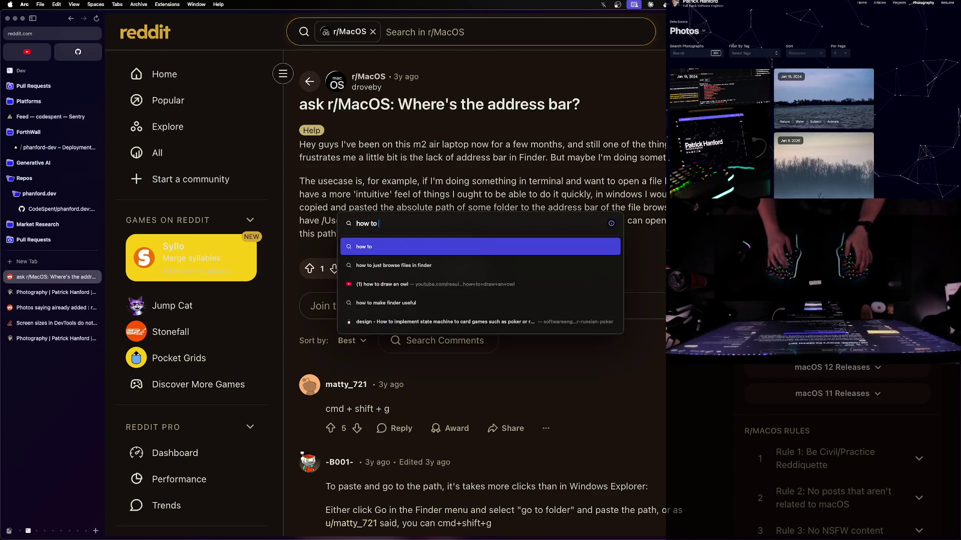
pyautogui.write('just download lightroom')
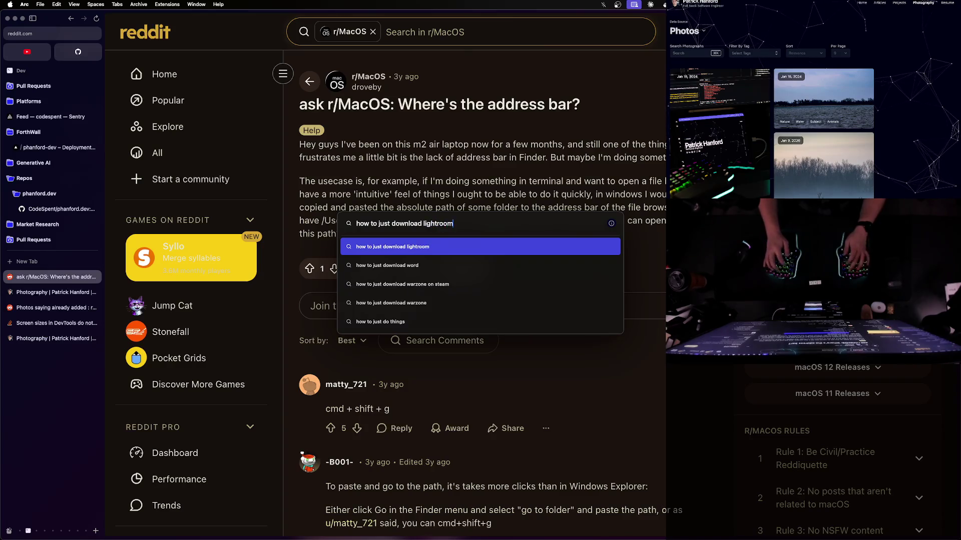
pyautogui.press('Return')
pyautogui.scroll(-3, 446, 251)
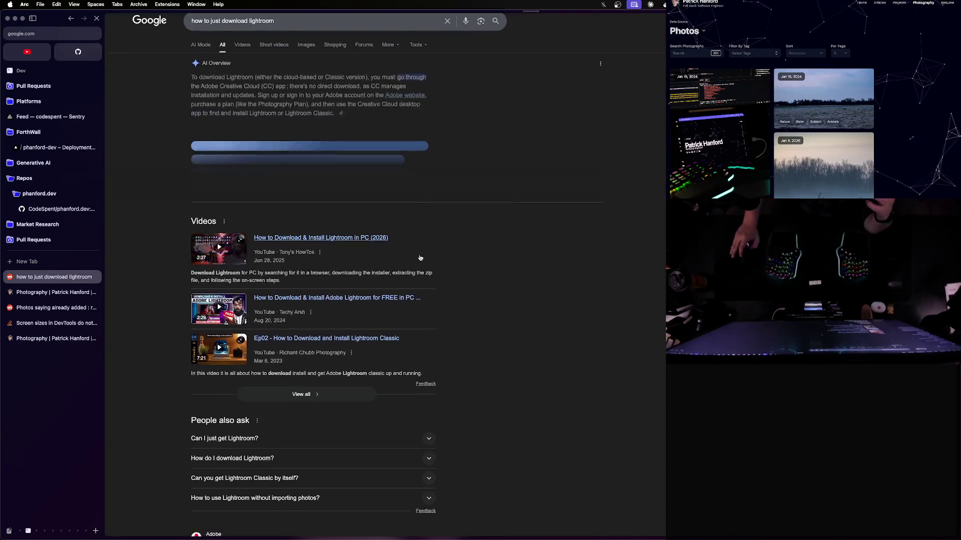
pyautogui.scroll(-5, 409, 260)
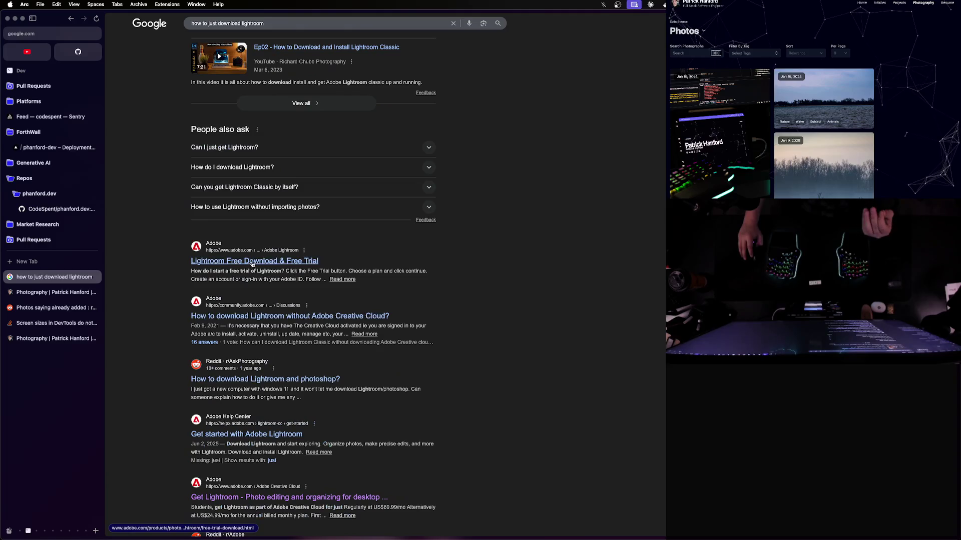
pyautogui.click(255, 262)
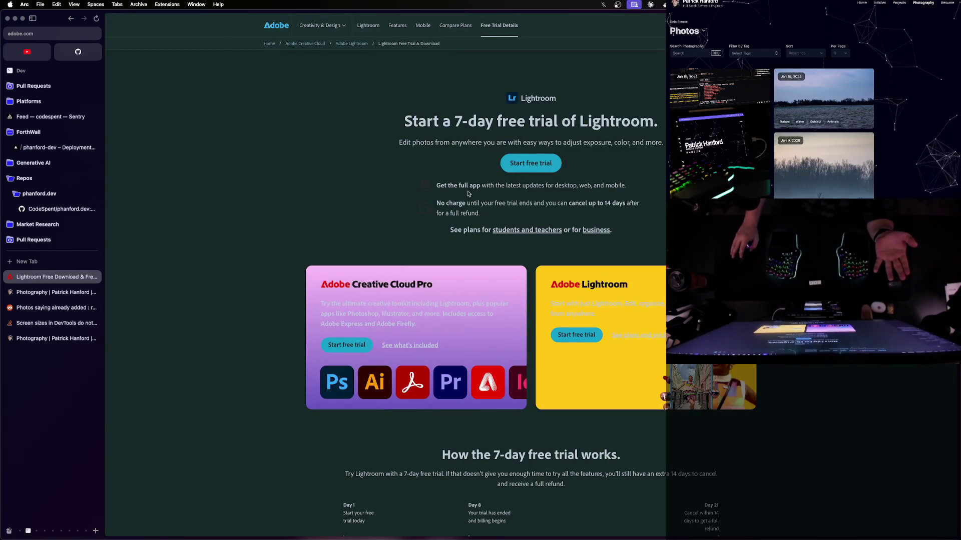
pyautogui.scroll(-5, 469, 194)
pyautogui.scroll(4, 463, 215)
pyautogui.scroll(-6, 459, 237)
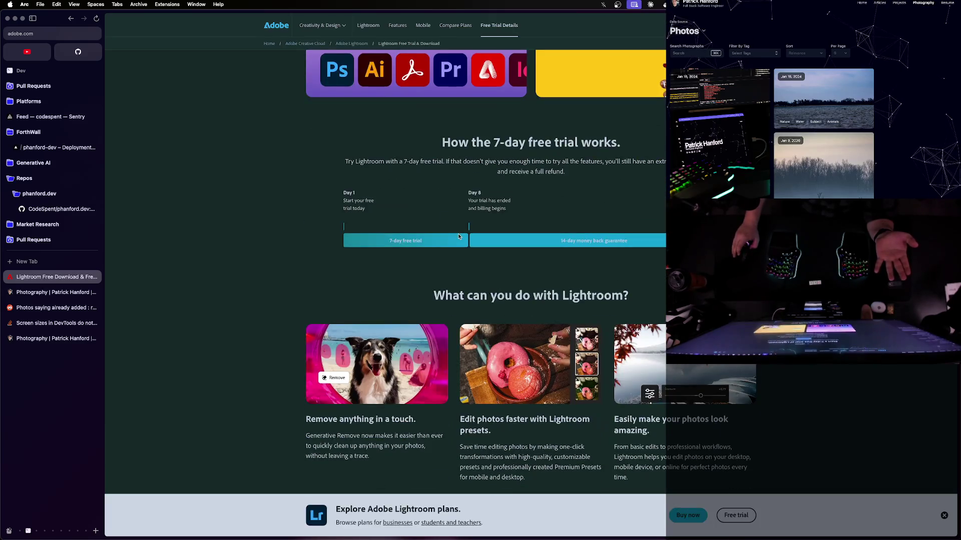
pyautogui.scroll(6, 459, 237)
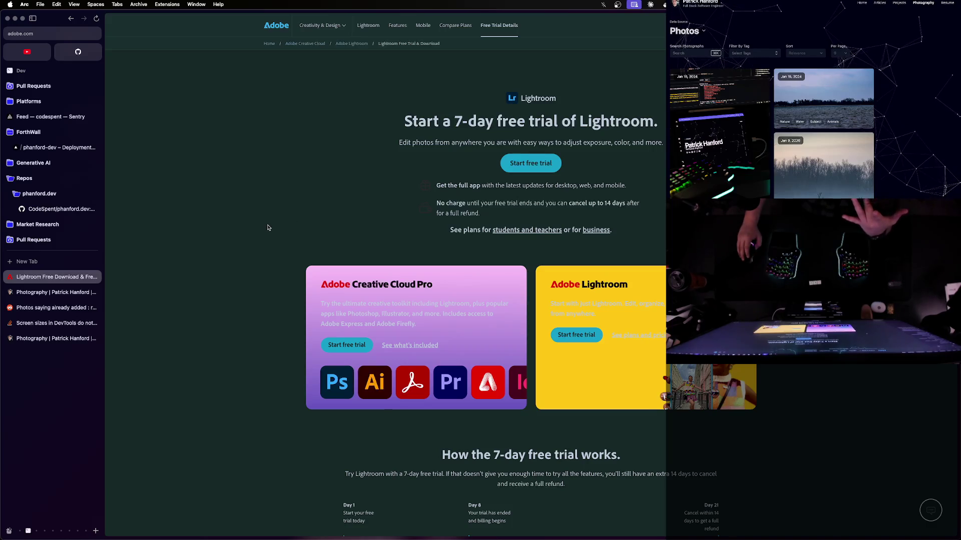
# Search Google for 'adobe lightroom m1 mac download only' and scroll the results
pyautogui.press('super+l')
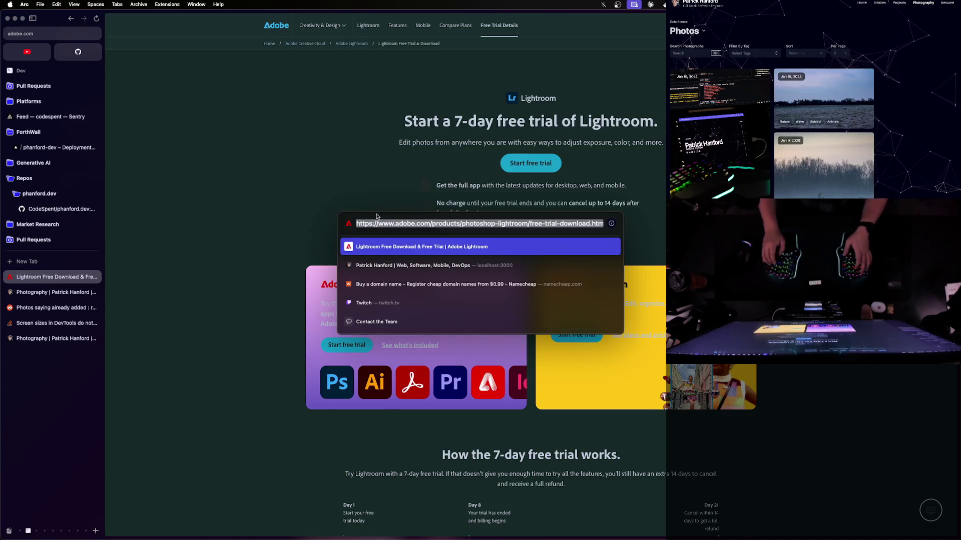
pyautogui.write('adobe lig')
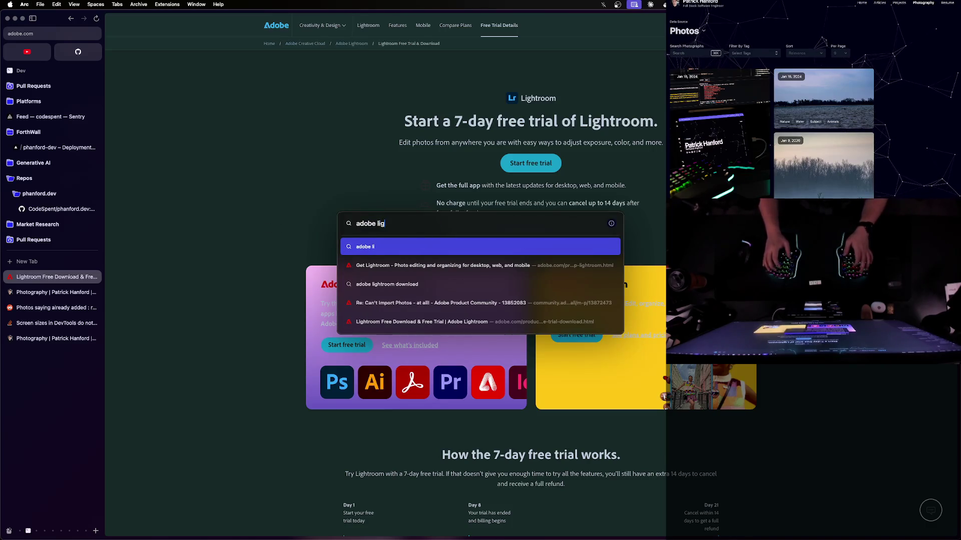
pyautogui.write('htroom m1')
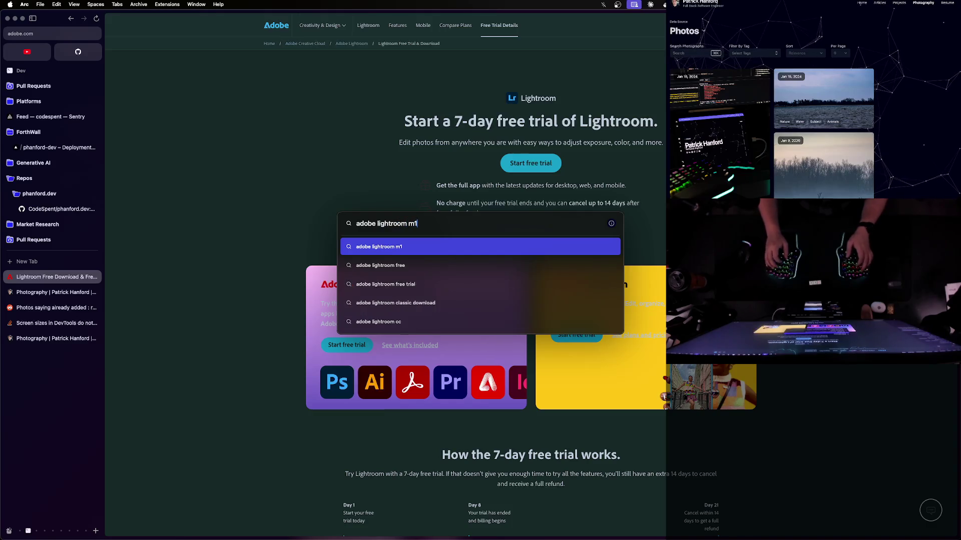
pyautogui.write(' mac download only')
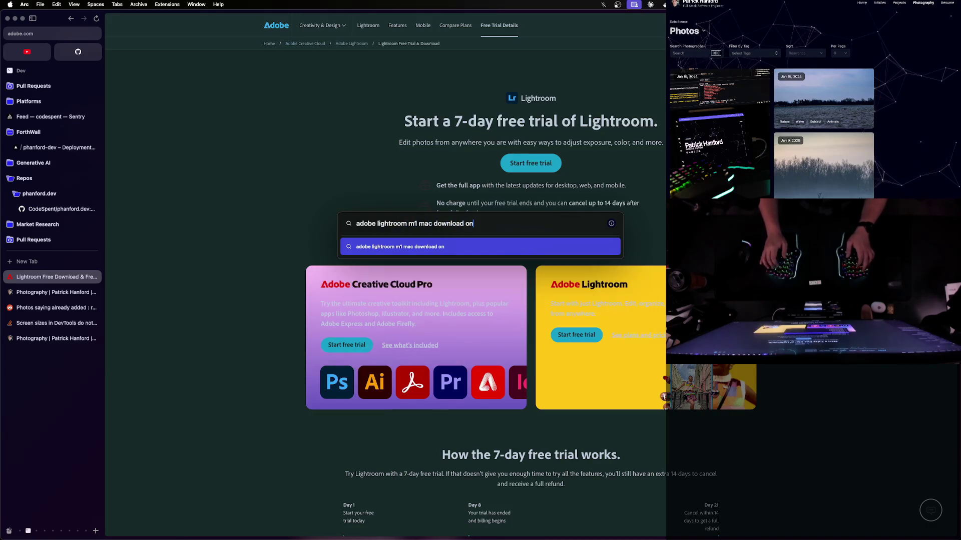
pyautogui.press('Return')
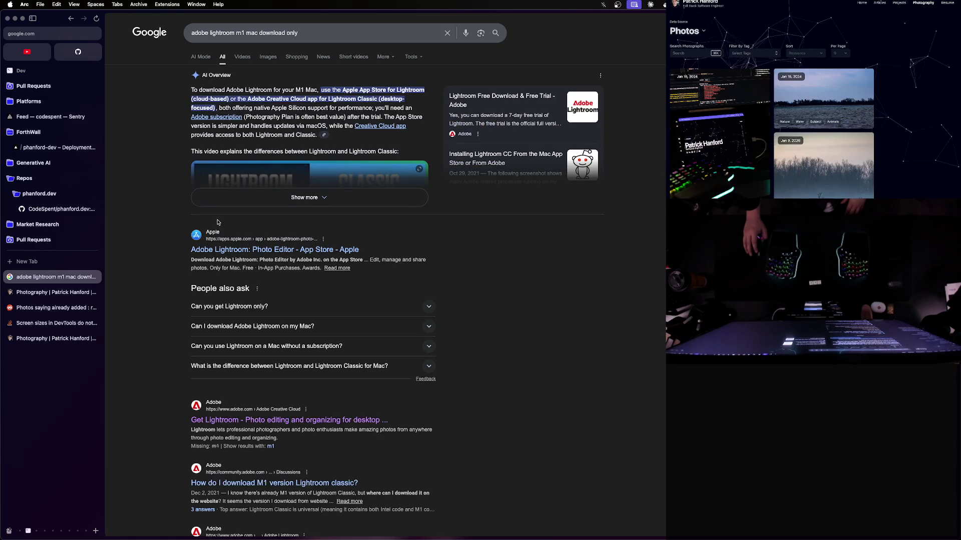
pyautogui.scroll(-2, 217, 222)
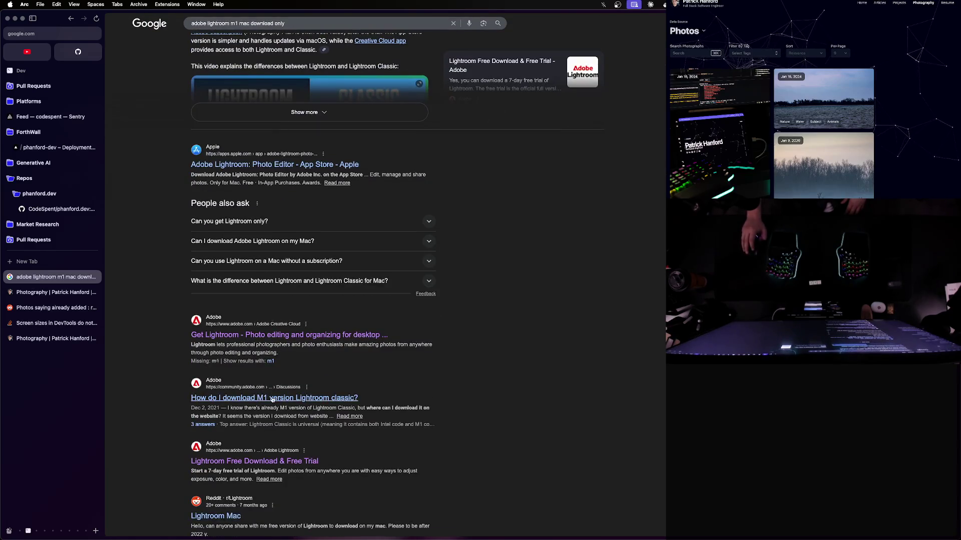
# Open the 'How do I download M1 version Lightroom classic?' thread and scroll through the replies
pyautogui.click(268, 402)
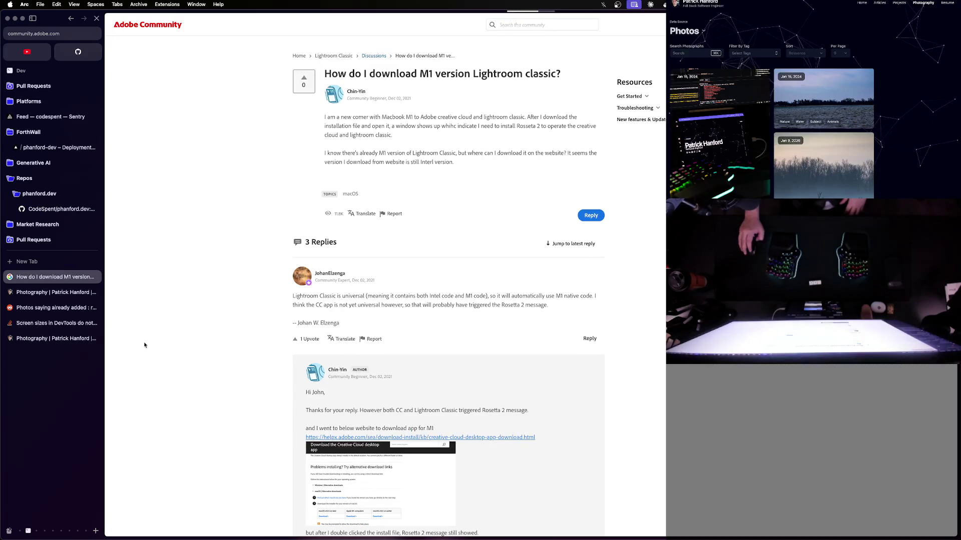
pyautogui.rightClick(29, 272)
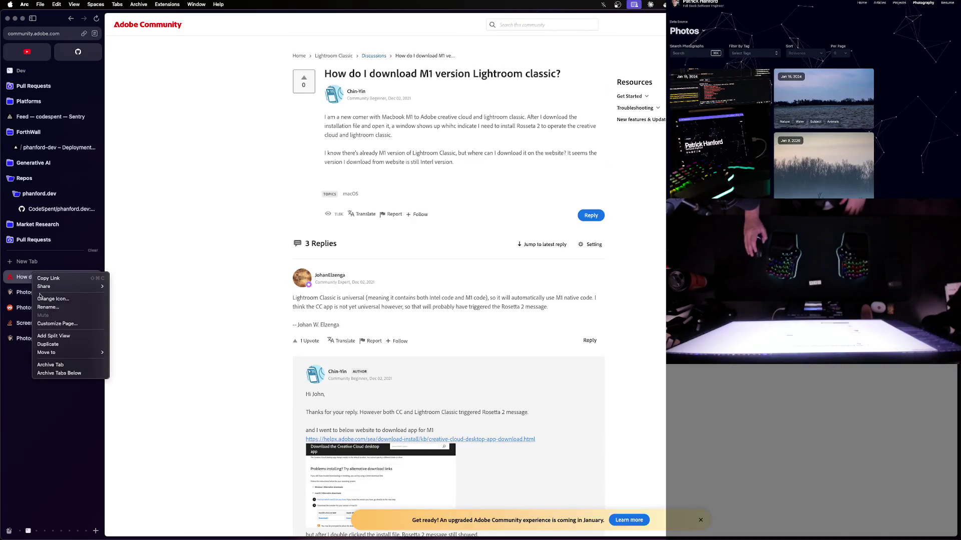
pyautogui.click(50, 323)
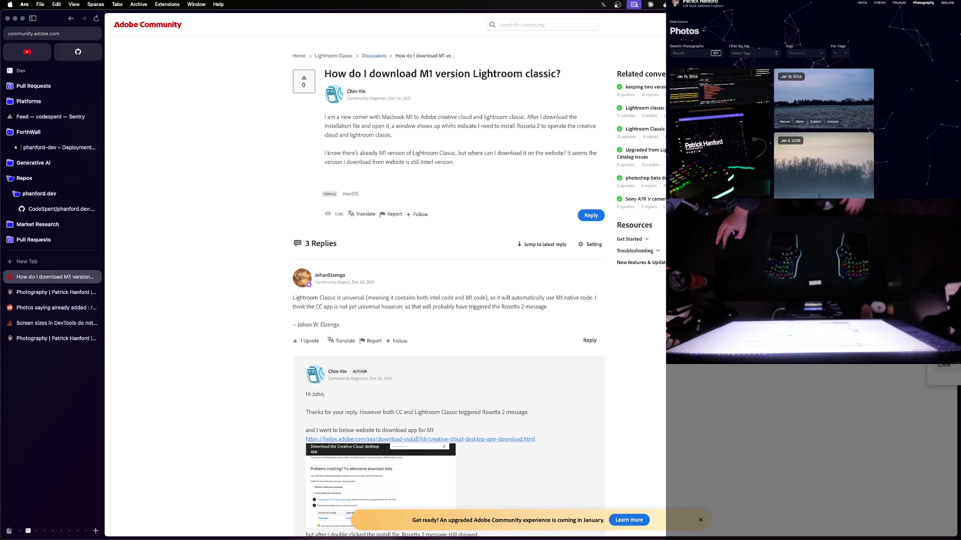
pyautogui.click(52, 65)
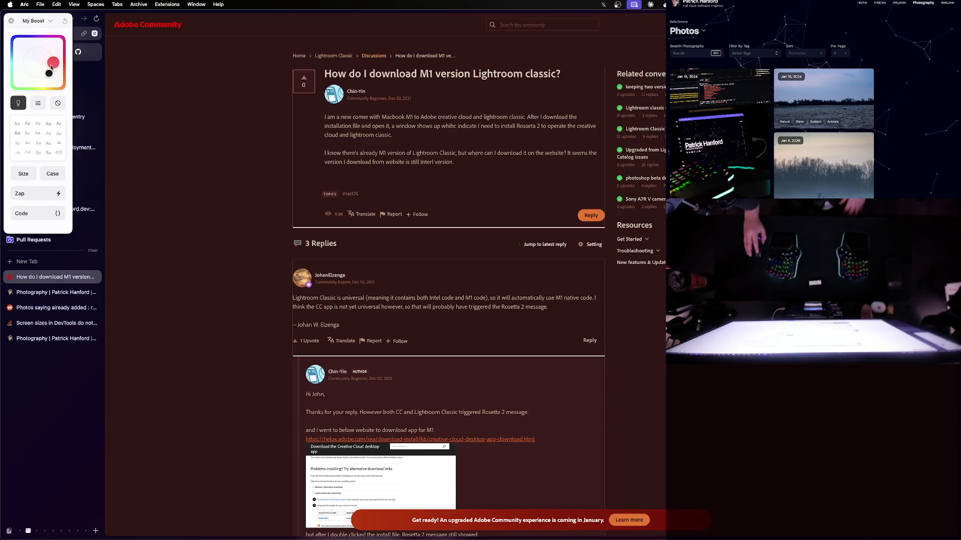
pyautogui.click(11, 21)
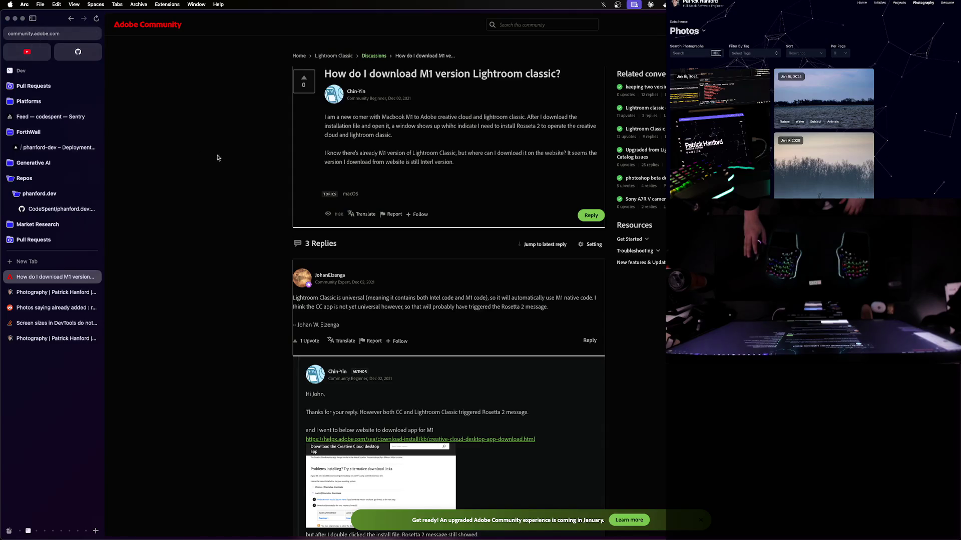
pyautogui.scroll(-5, 435, 266)
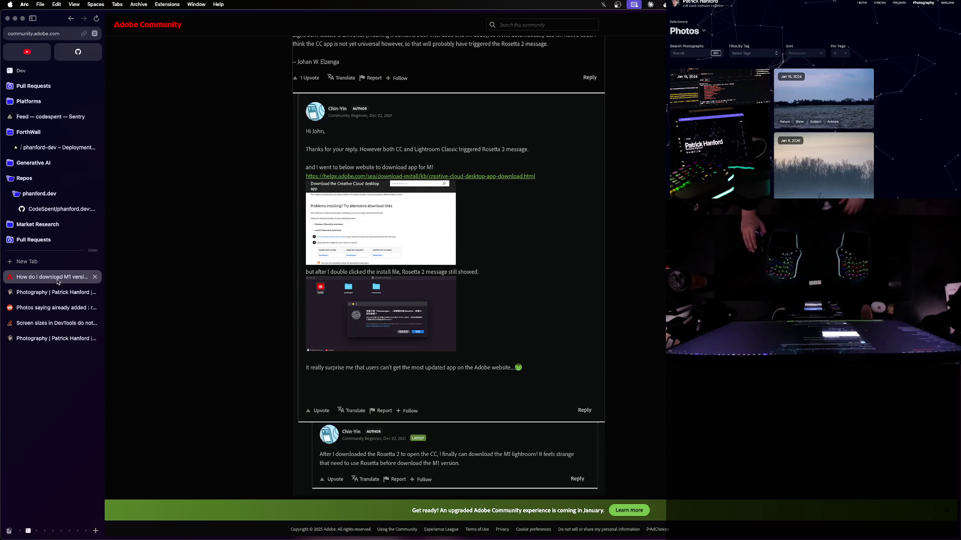
# Close the thread and search Google for 'adobe lightroom' in a new tab
pyautogui.press('super+w')
pyautogui.press('super+t')
pyautogui.write('ad')
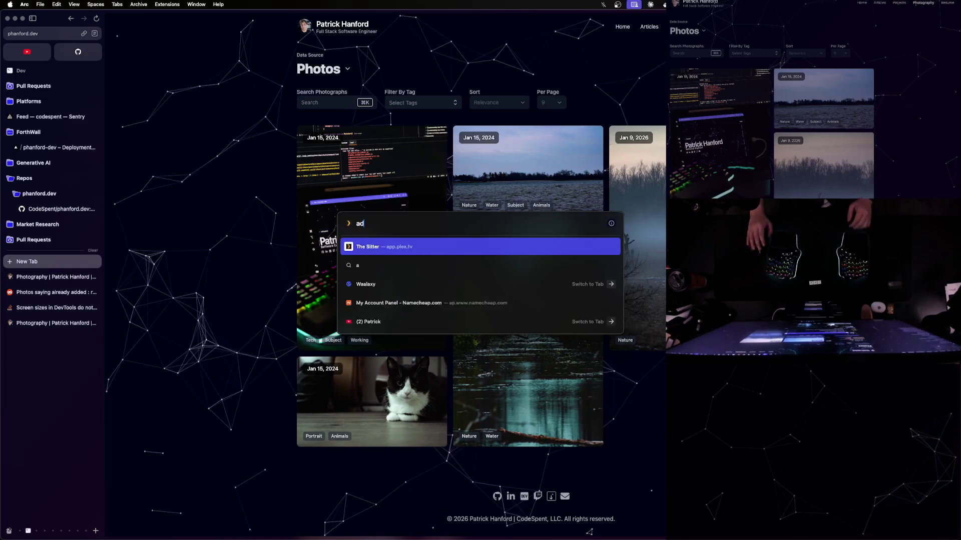
pyautogui.write('obe lightroom')
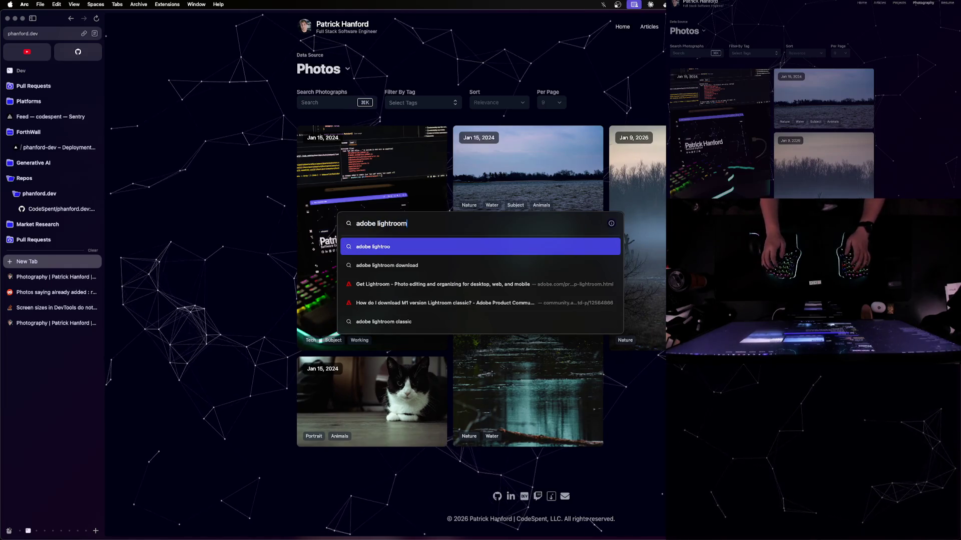
pyautogui.press('Return')
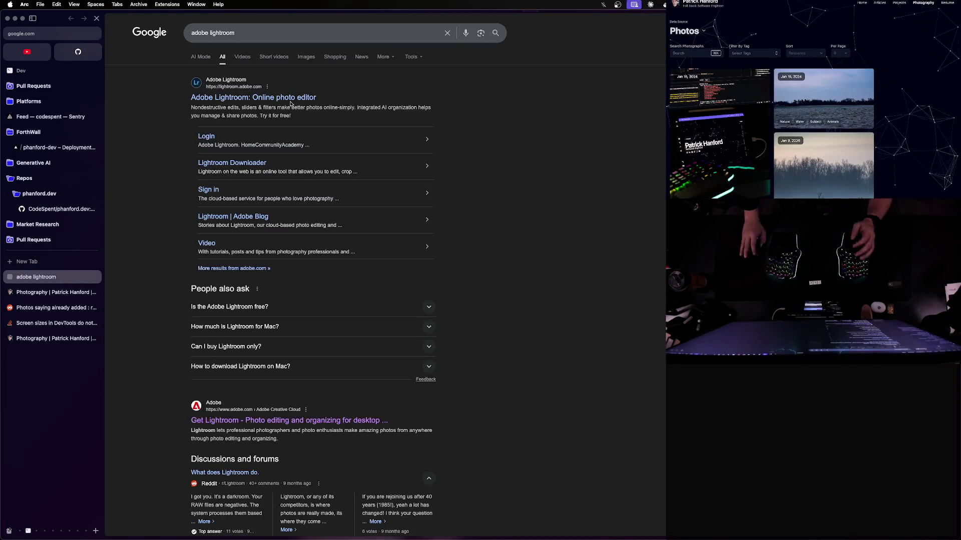
# Download AdobeLightroomDownloader.dmg for macOS from the Lightroom Downloader page and show recent downloads
pyautogui.click(291, 99)
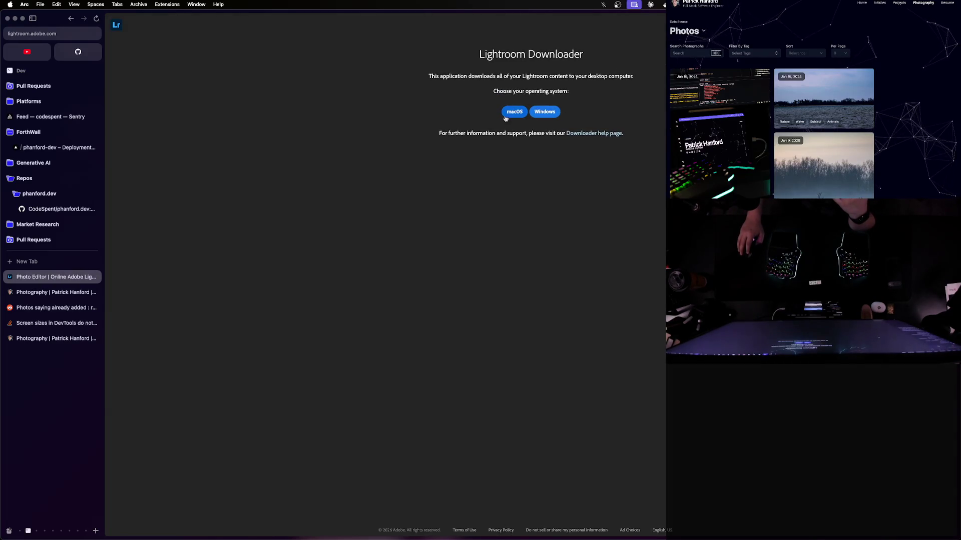
pyautogui.click(509, 118)
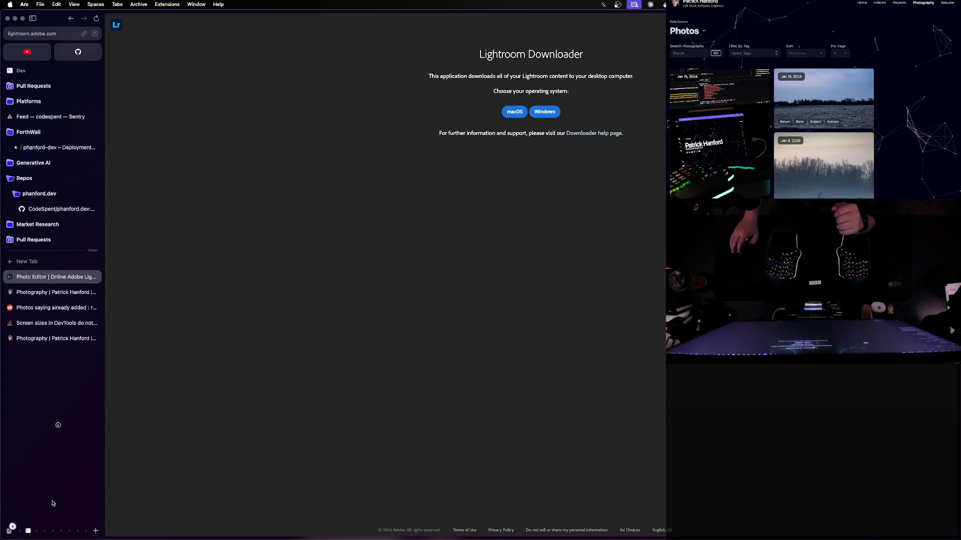
pyautogui.click(9, 534)
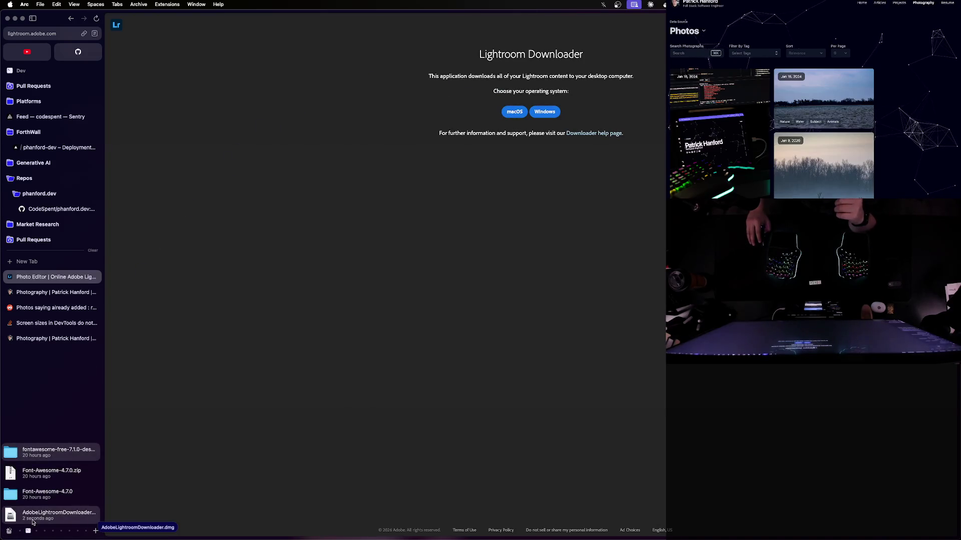
# Open AdobeLightroomDownloader.dmg and launch Adobe Lightroom Downloader, approving the Internet-download warning
pyautogui.click(39, 520)
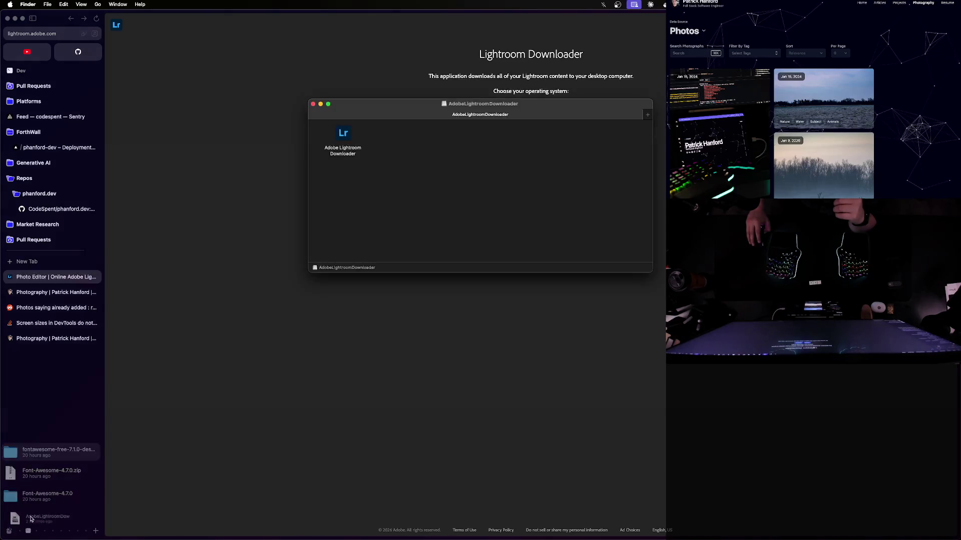
pyautogui.click(345, 139)
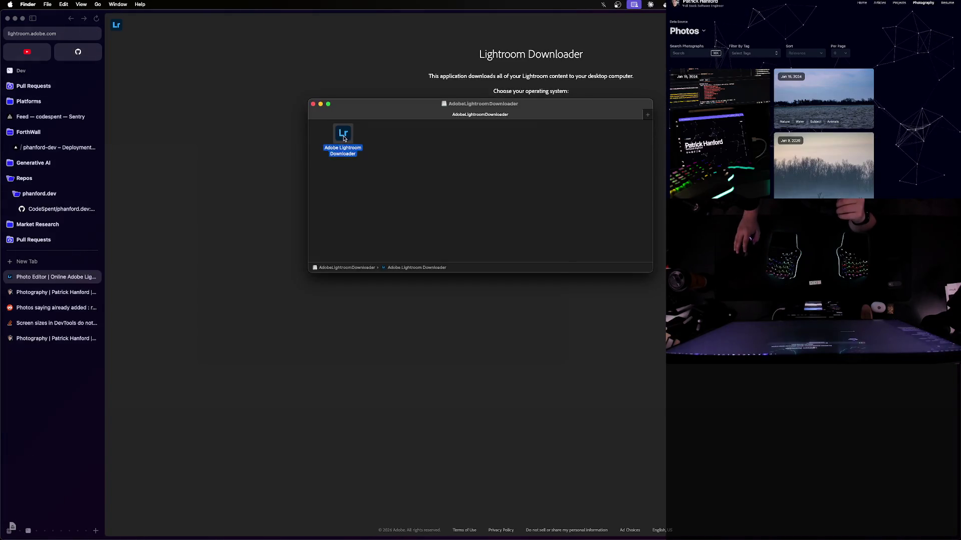
pyautogui.press('super+o')
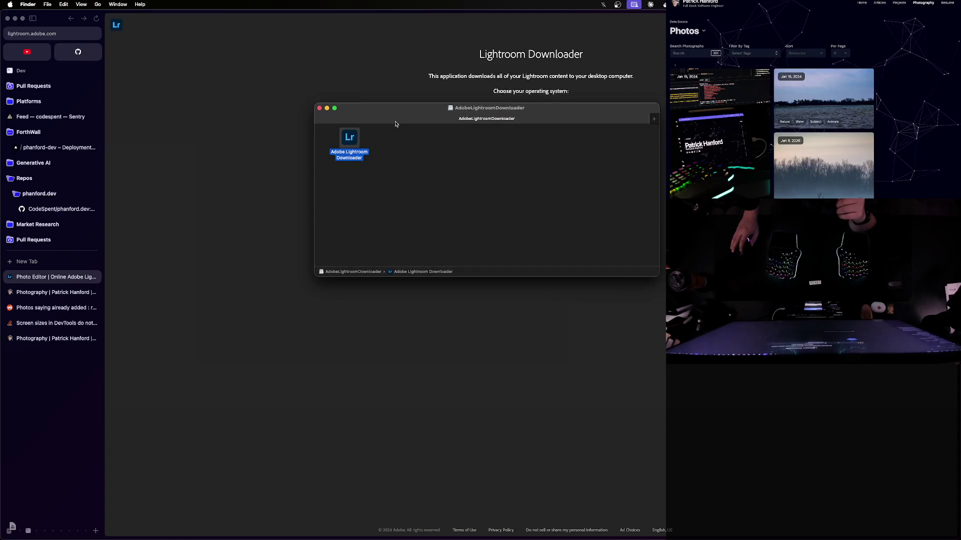
pyautogui.click(490, 205)
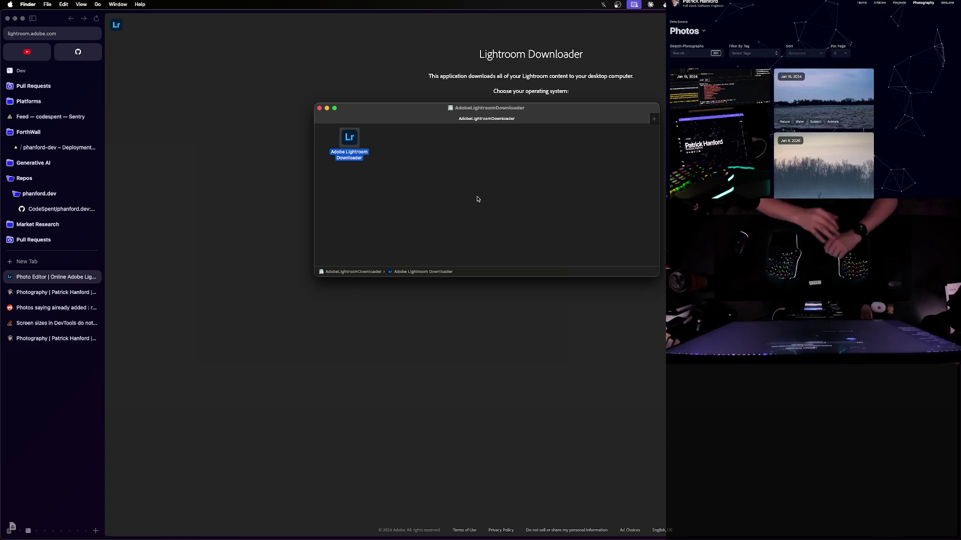
pyautogui.press('super+o')
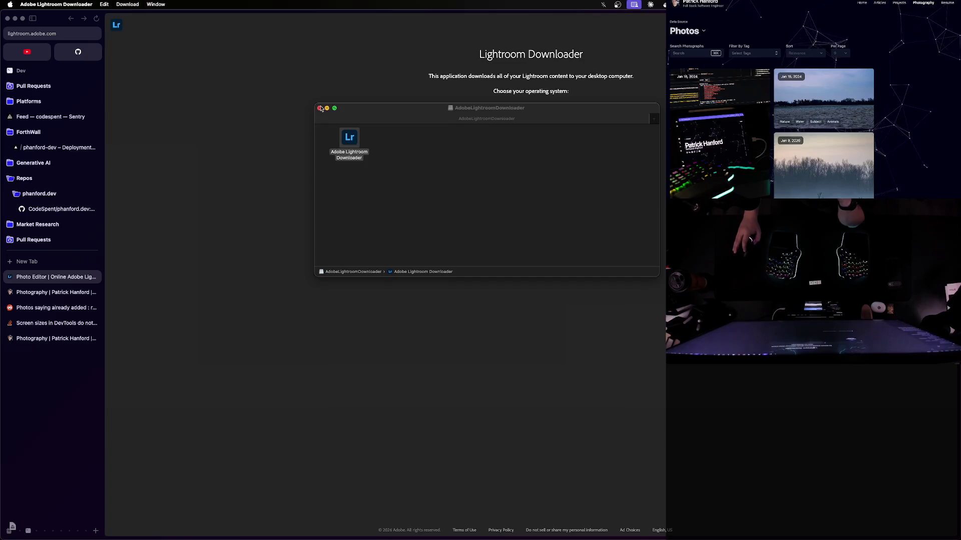
# Begin setup and try Continue with Google, allowing Bluetooth, then close the failed sign-in window
pyautogui.click(464, 176)
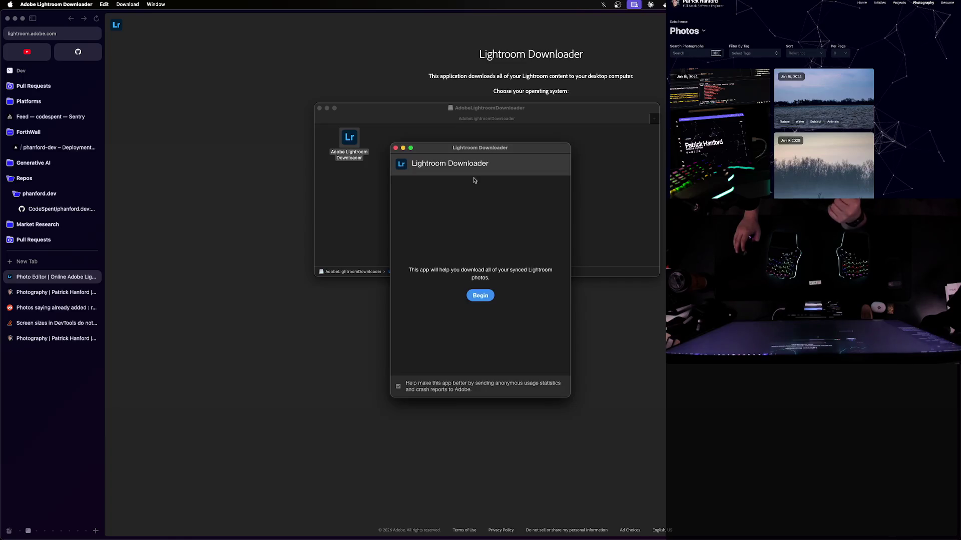
pyautogui.click(482, 294)
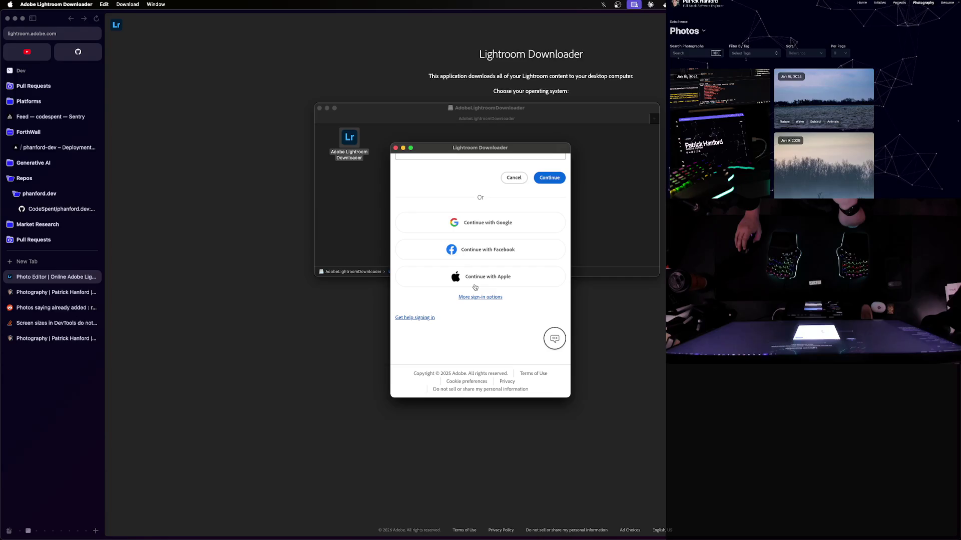
pyautogui.click(480, 227)
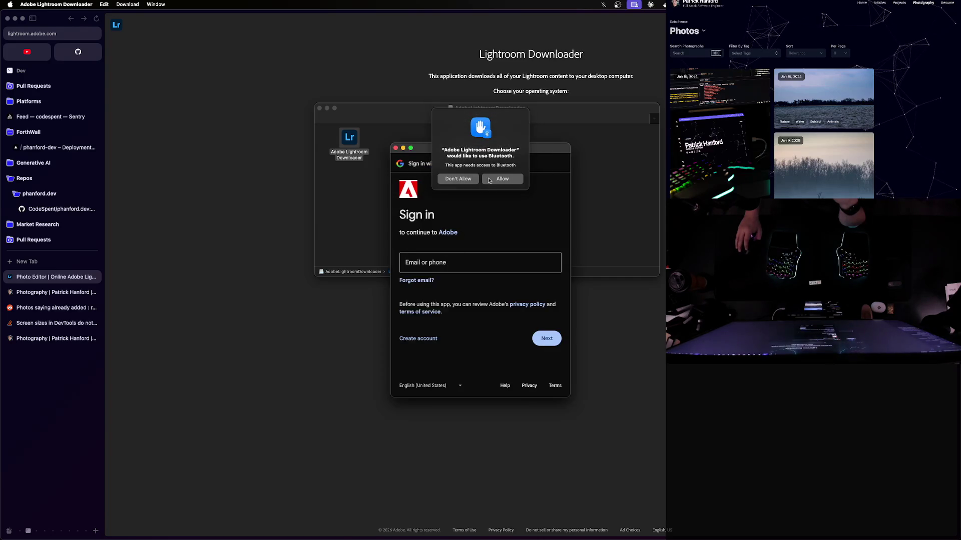
pyautogui.click(454, 184)
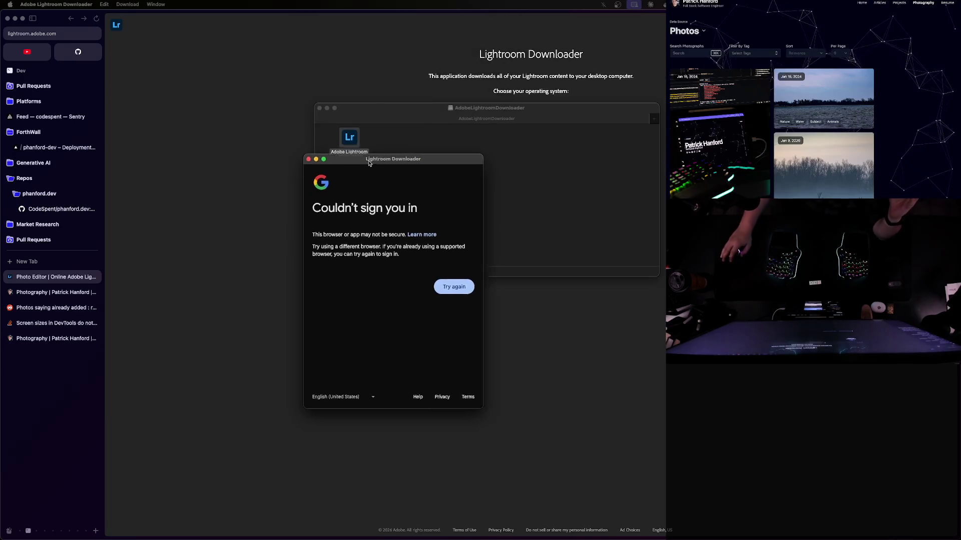
pyautogui.moveTo(369, 163); pyautogui.dragTo(370, 160)
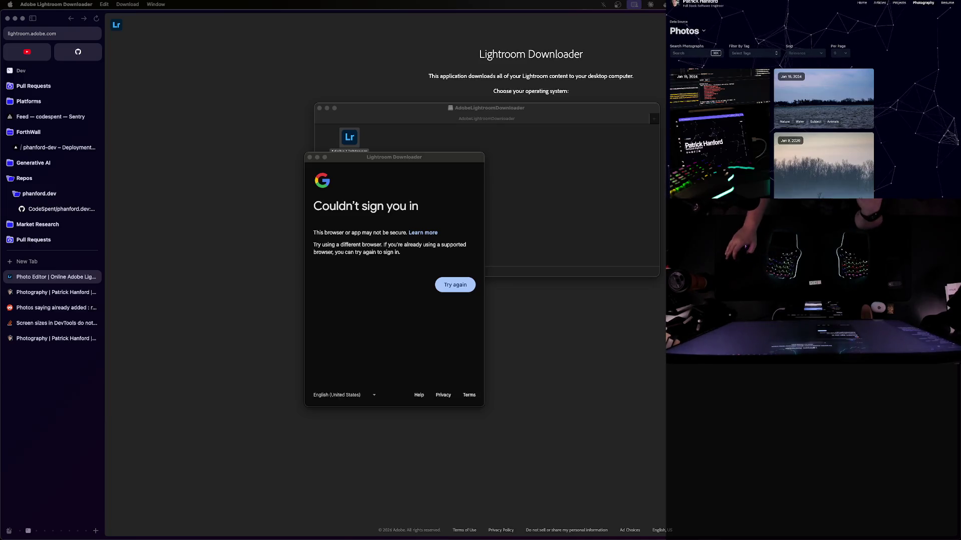
pyautogui.click(389, 329)
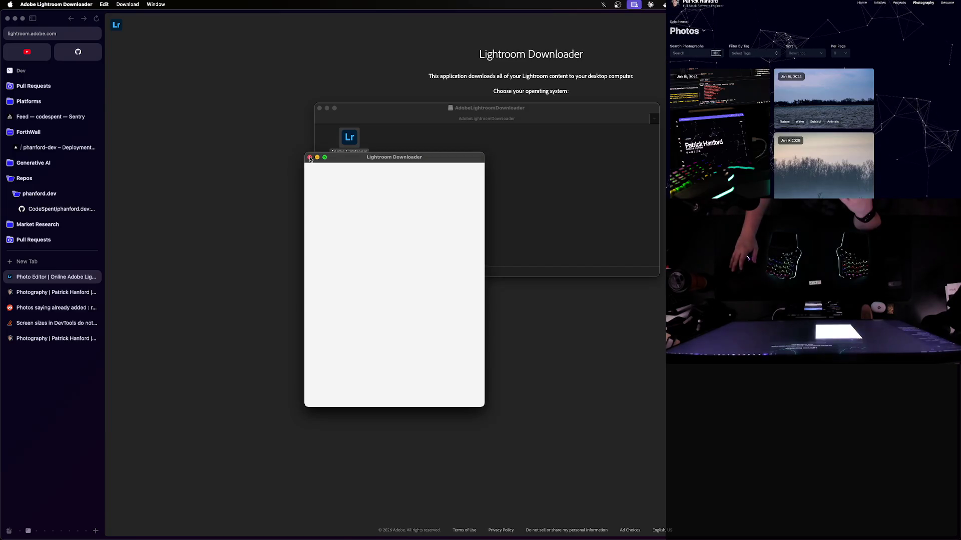
pyautogui.moveTo(371, 158); pyautogui.dragTo(602, 125)
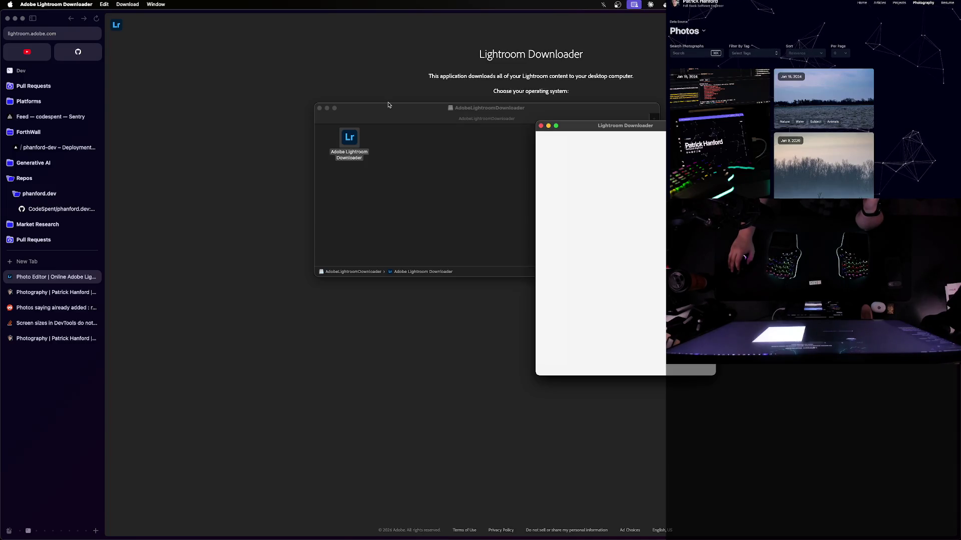
pyautogui.click(540, 126)
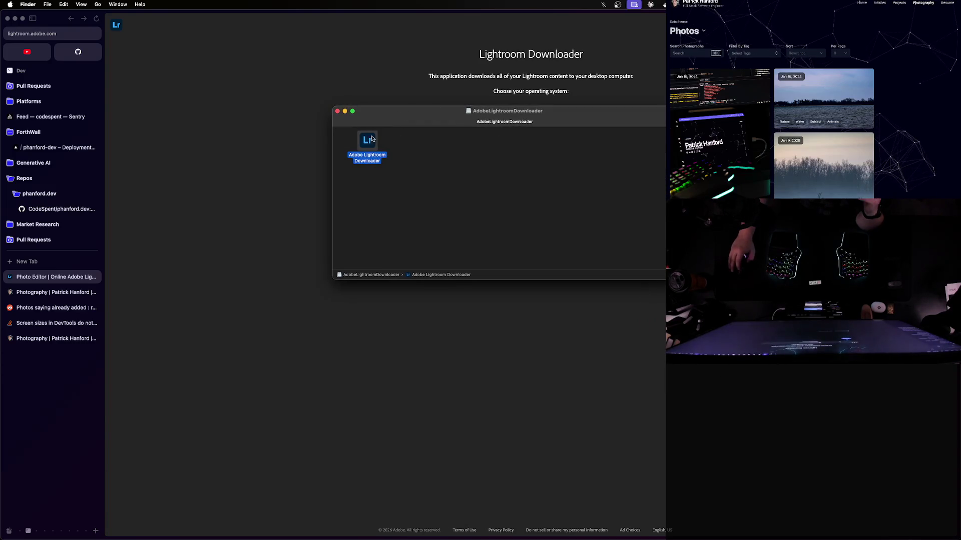
# Relaunch Adobe Lightroom Downloader, restart sign-in, then close the Google sign-in window
pyautogui.doubleClick(372, 142)
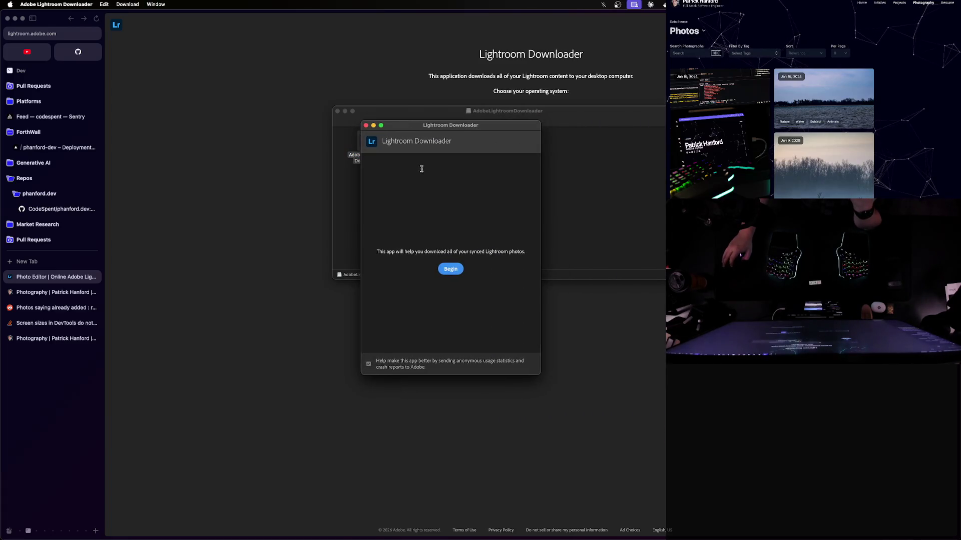
pyautogui.click(456, 269)
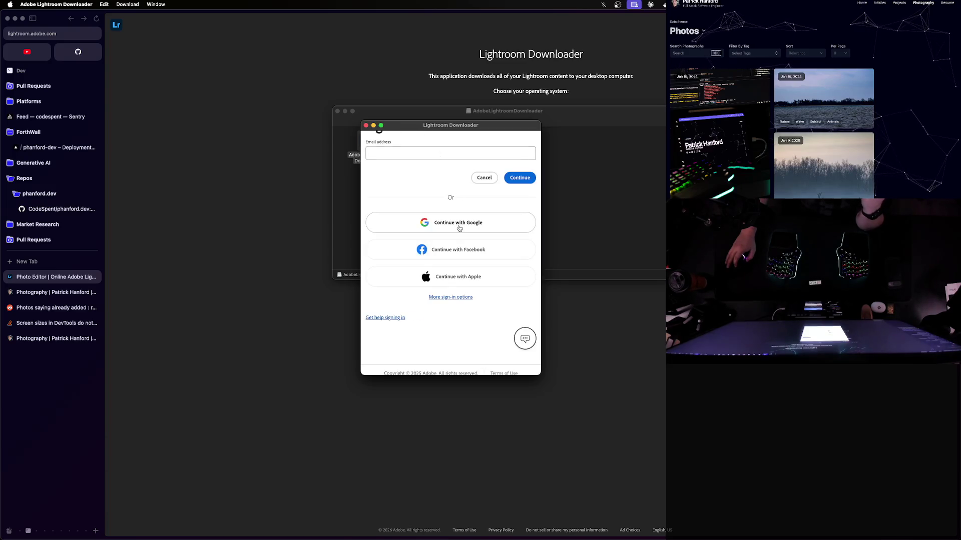
pyautogui.moveTo(415, 129)
pyautogui.mouseDown()
pyautogui.moveTo(513, 36)
pyautogui.moveTo(398, 120)
pyautogui.mouseUp()
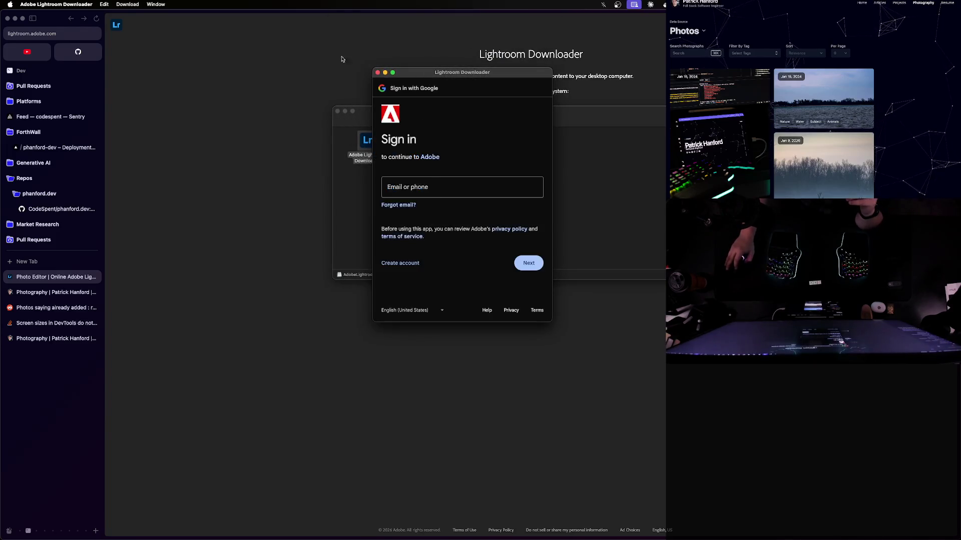
pyautogui.press('super+w')
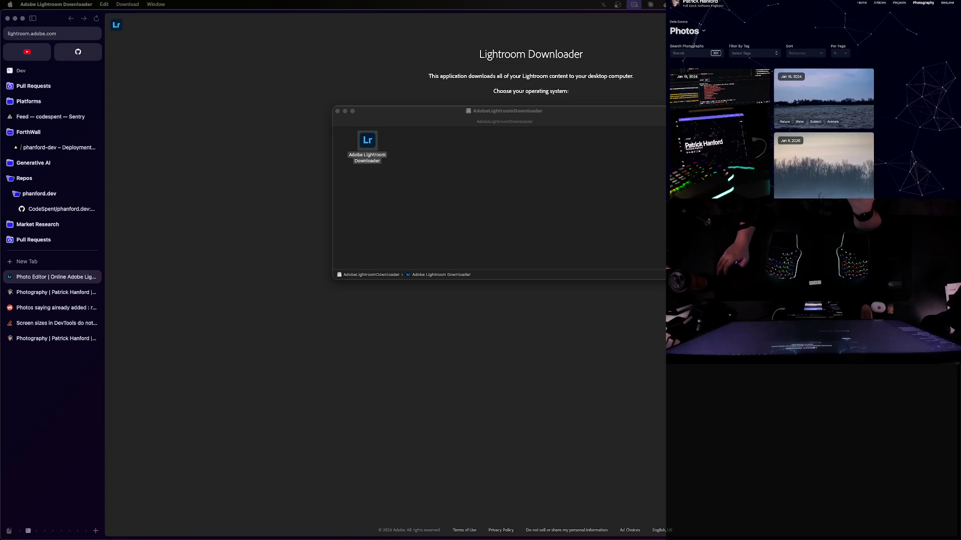
# Launch the downloader again from its disk-image folder, then close it and the folder window
pyautogui.press('super+Tab')
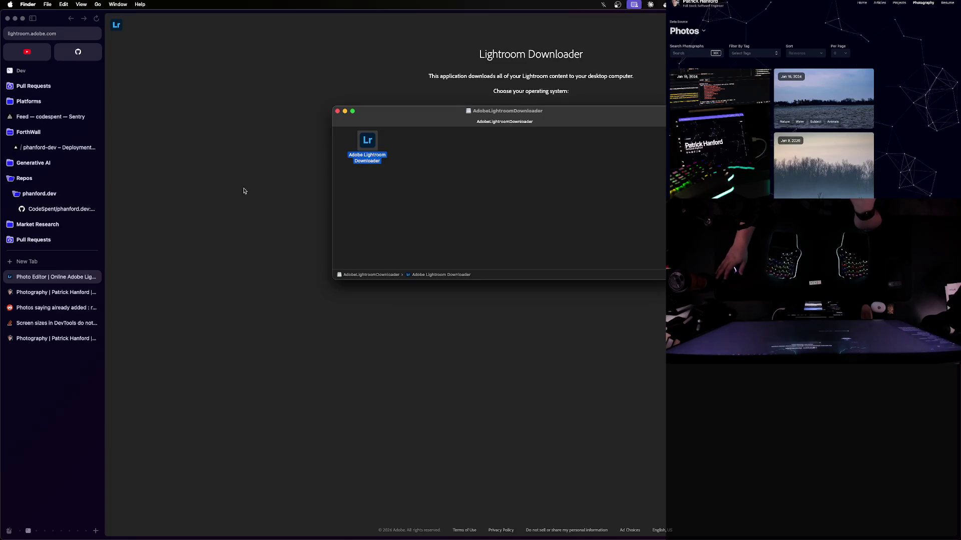
pyautogui.doubleClick(368, 144)
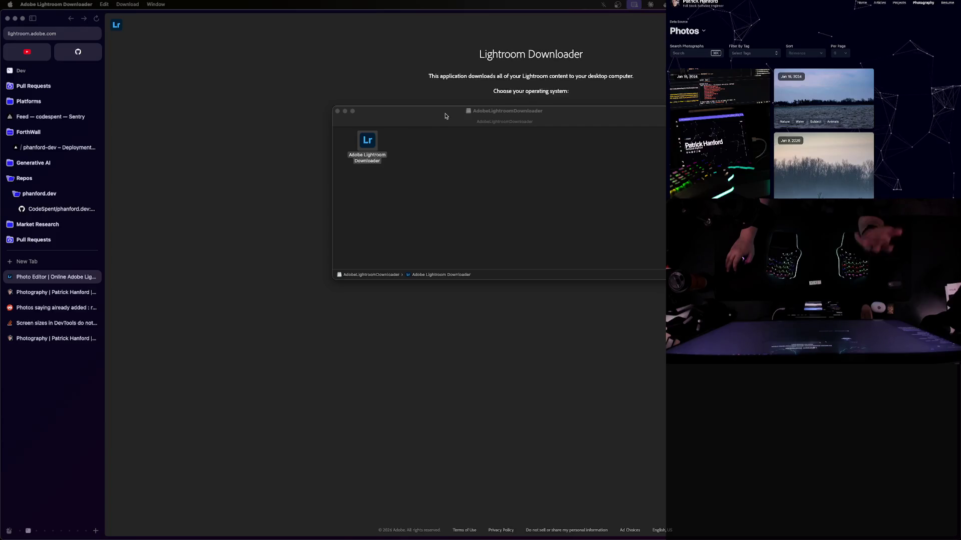
pyautogui.moveTo(445, 116)
pyautogui.mouseDown()
pyautogui.moveTo(456, 138)
pyautogui.moveTo(383, 136)
pyautogui.mouseUp()
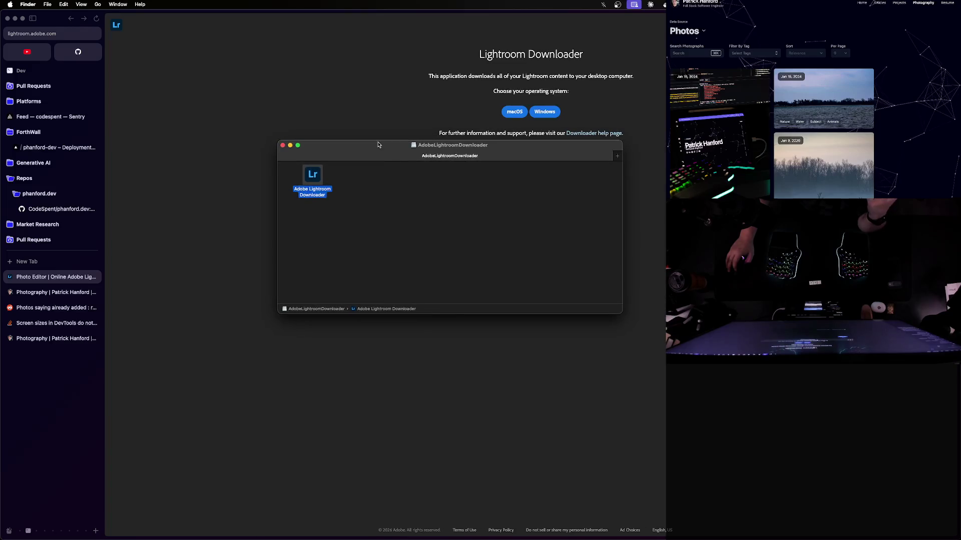
pyautogui.hotkey('ctrl', 'Up')
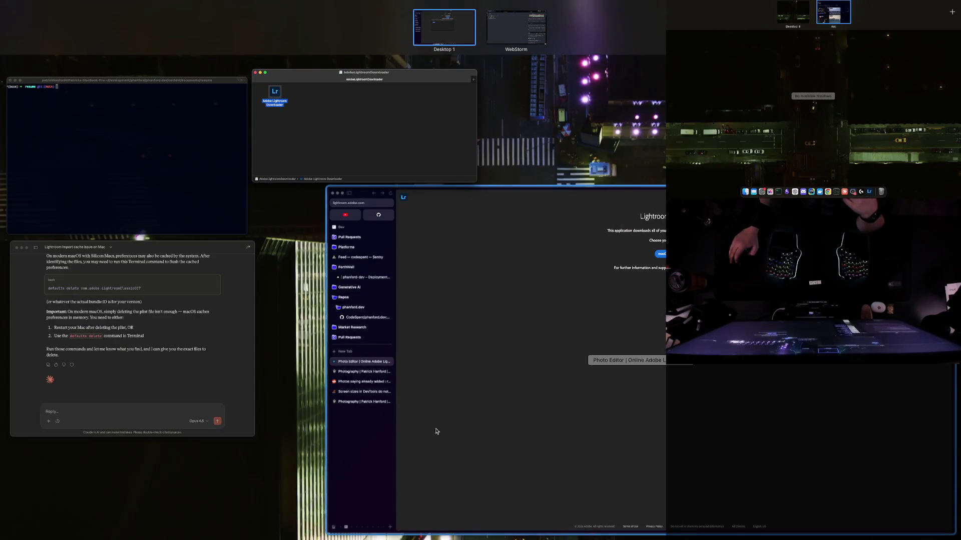
pyautogui.click(354, 131)
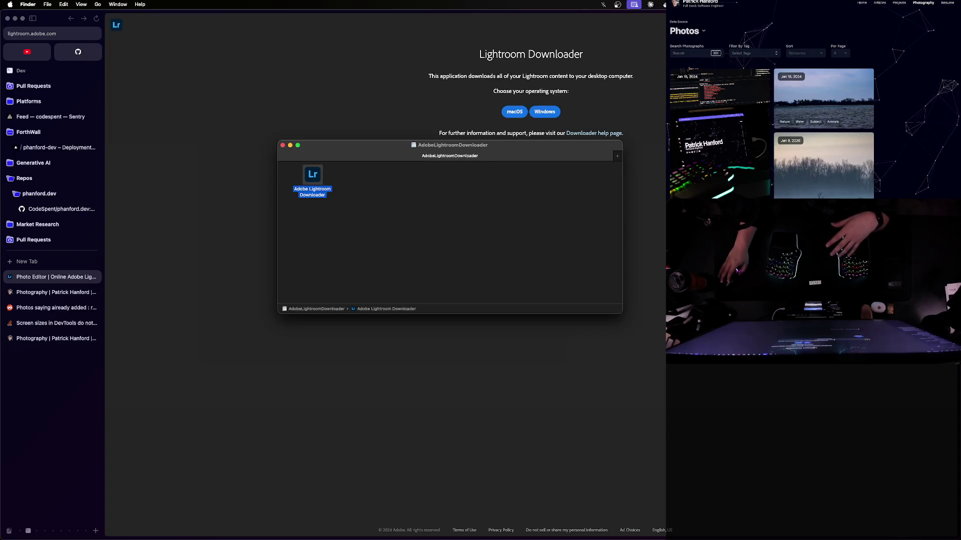
pyautogui.press('super+o')
pyautogui.press('Return')
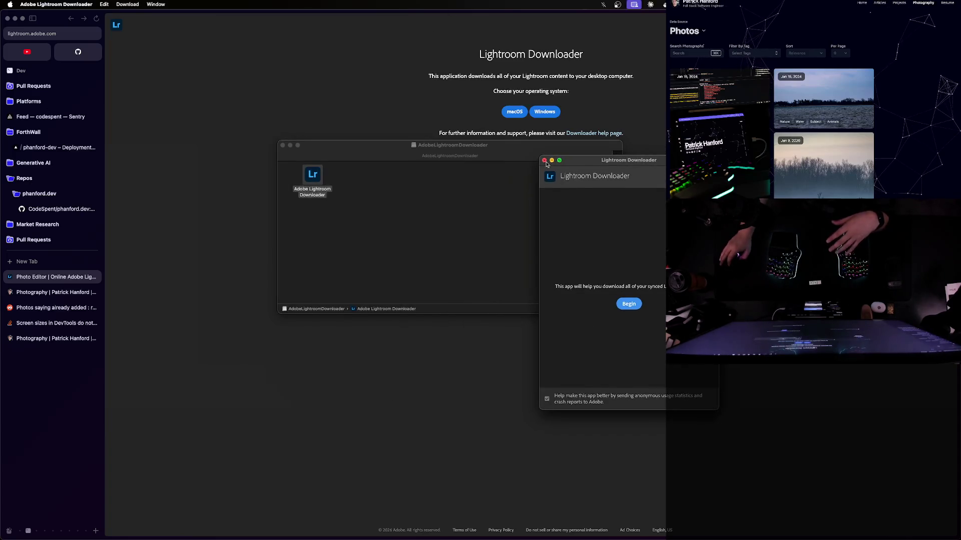
pyautogui.click(544, 161)
pyautogui.press('super+w')
pyautogui.click(156, 304)
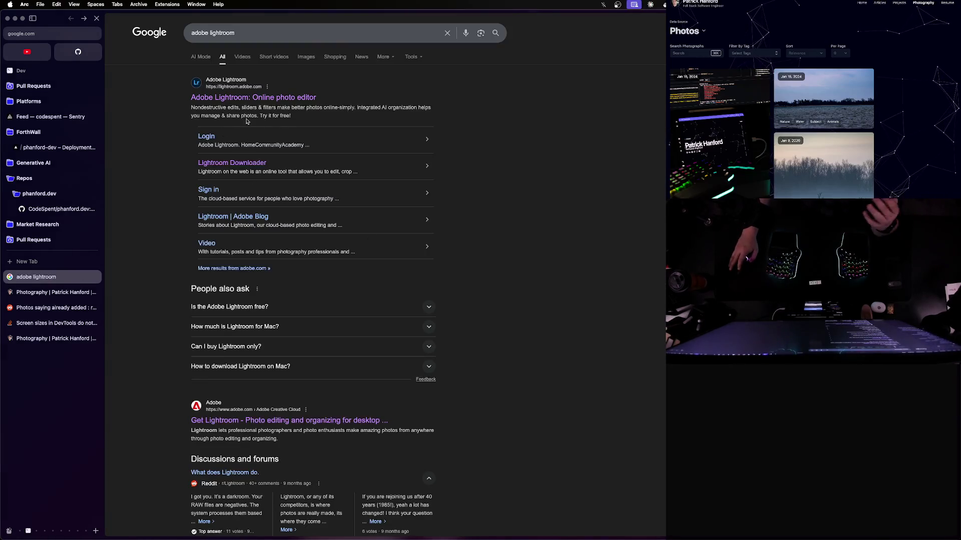
# Open Adobe's Get Lightroom page and review the Lightroom (1TB) and Photography (1TB) plans
pyautogui.click(413, 200)
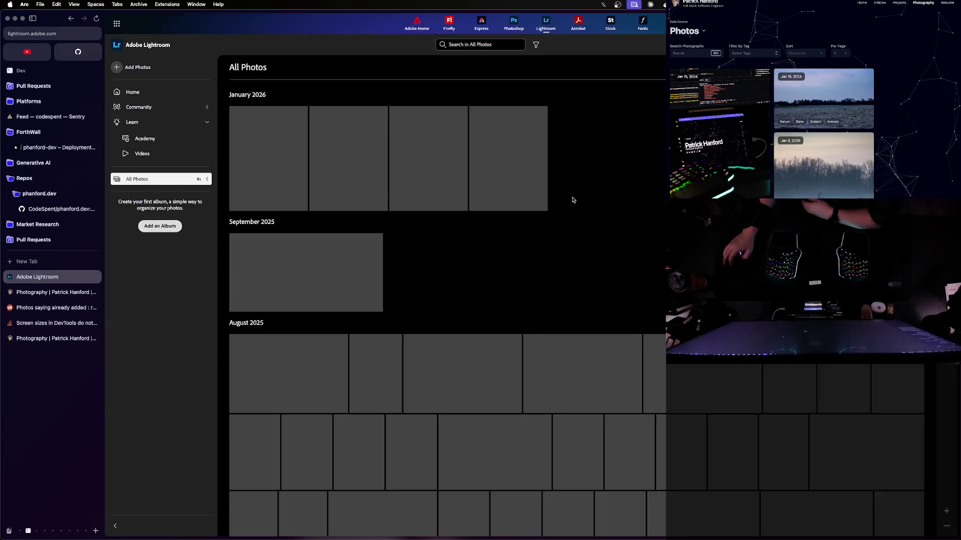
pyautogui.press('super+bracketleft')
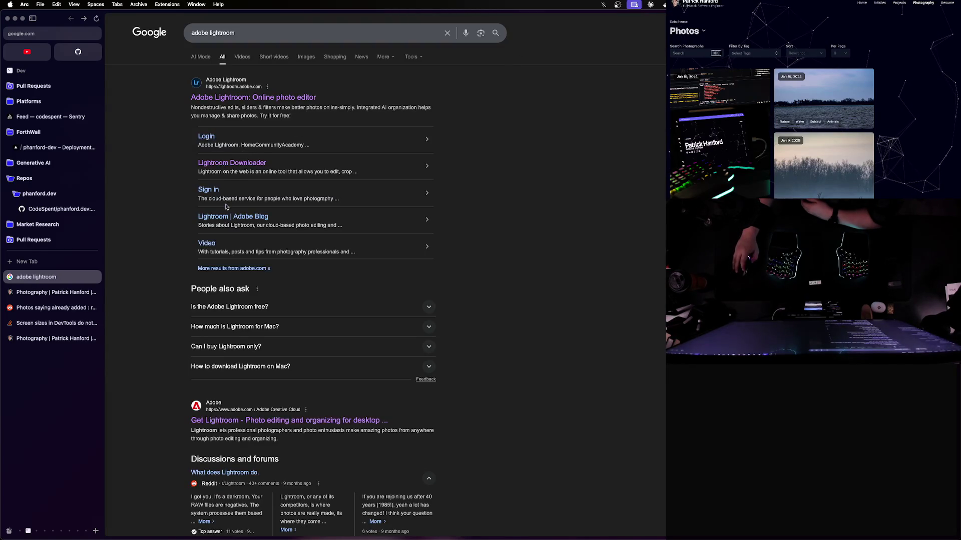
pyautogui.scroll(-5, 244, 303)
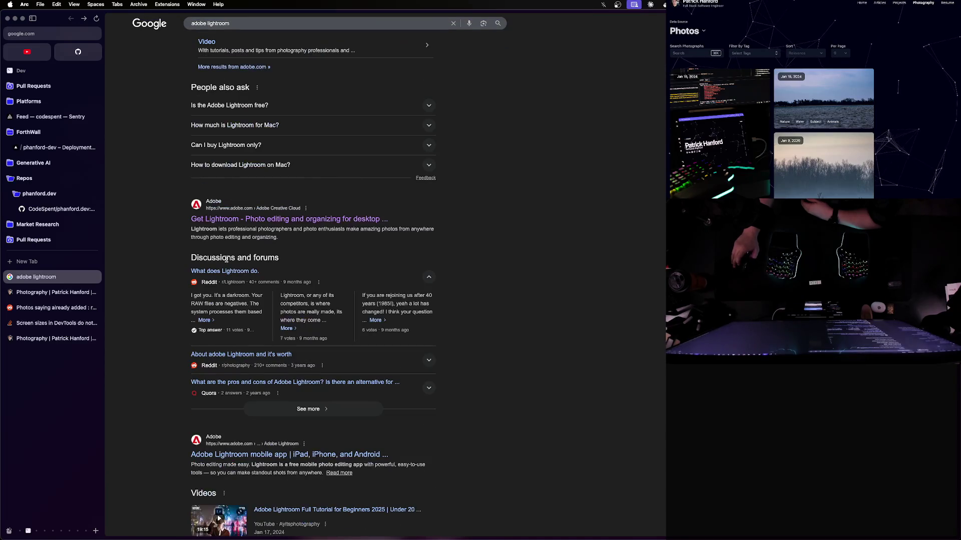
pyautogui.click(264, 223)
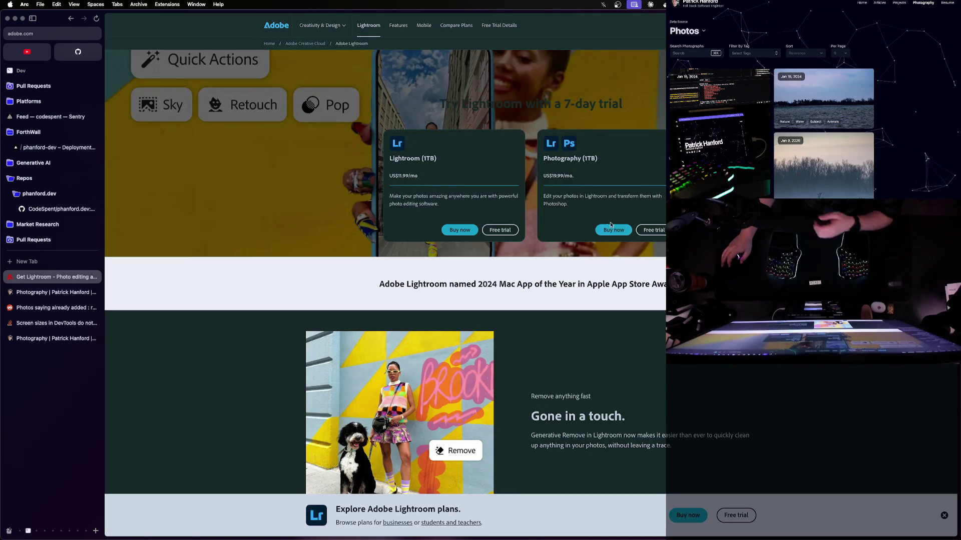
pyautogui.scroll(-20, 587, 230)
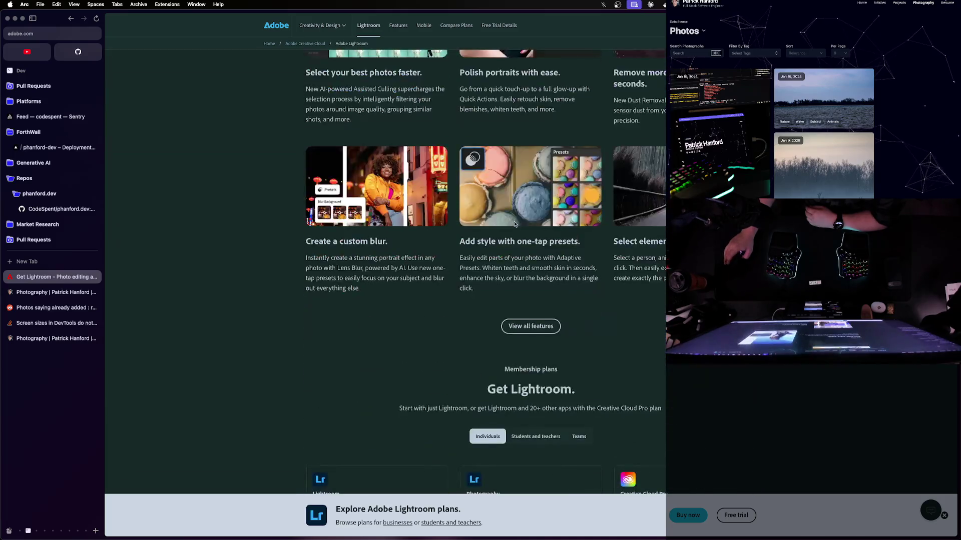
pyautogui.scroll(-5, 515, 224)
pyautogui.scroll(20, 513, 223)
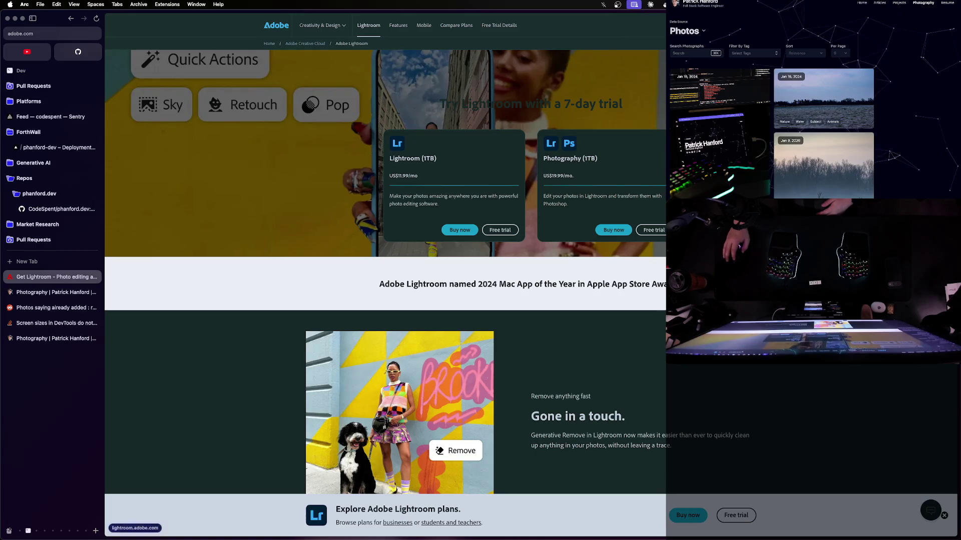
# Open Lightroom on the web in a new tab, scroll it, then close that tab
pyautogui.click(688, 515)
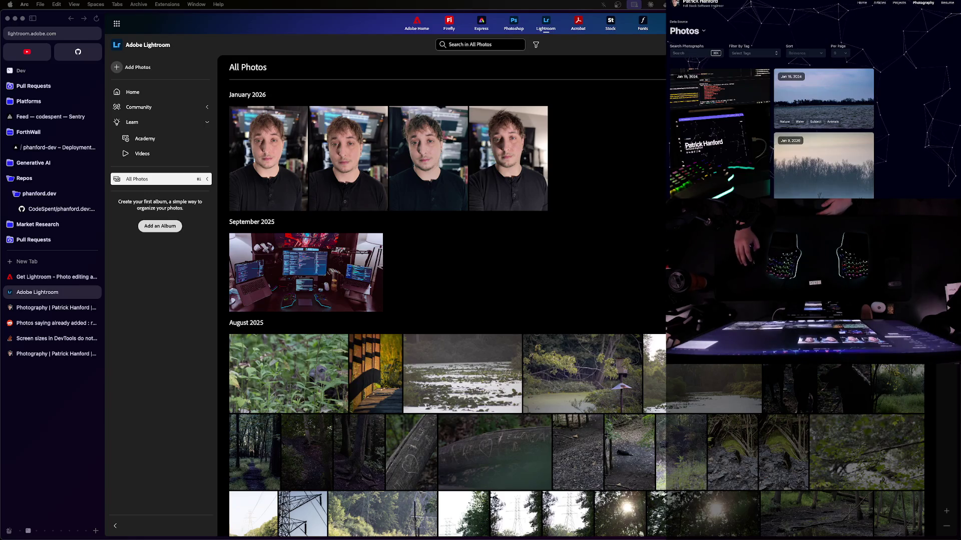
pyautogui.scroll(-5, 266, 203)
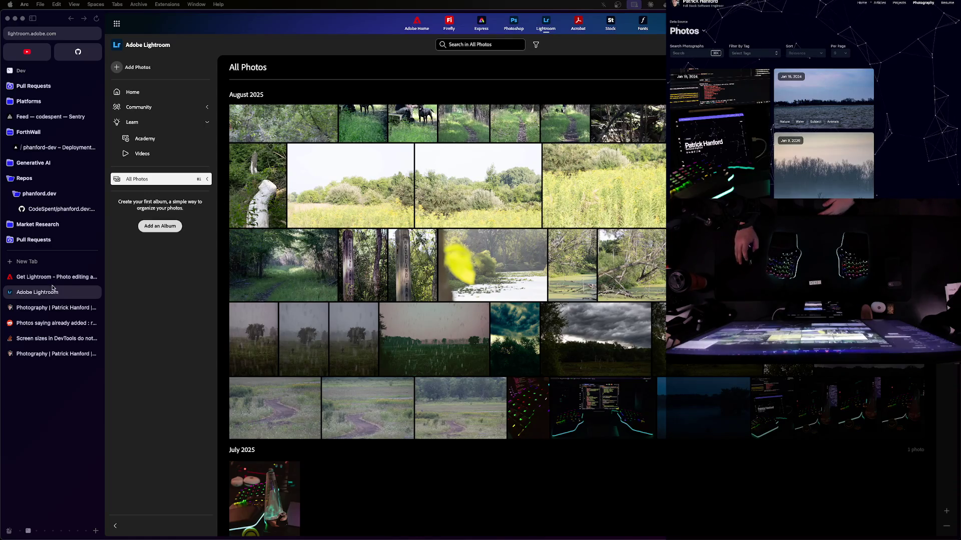
pyautogui.press('super+w')
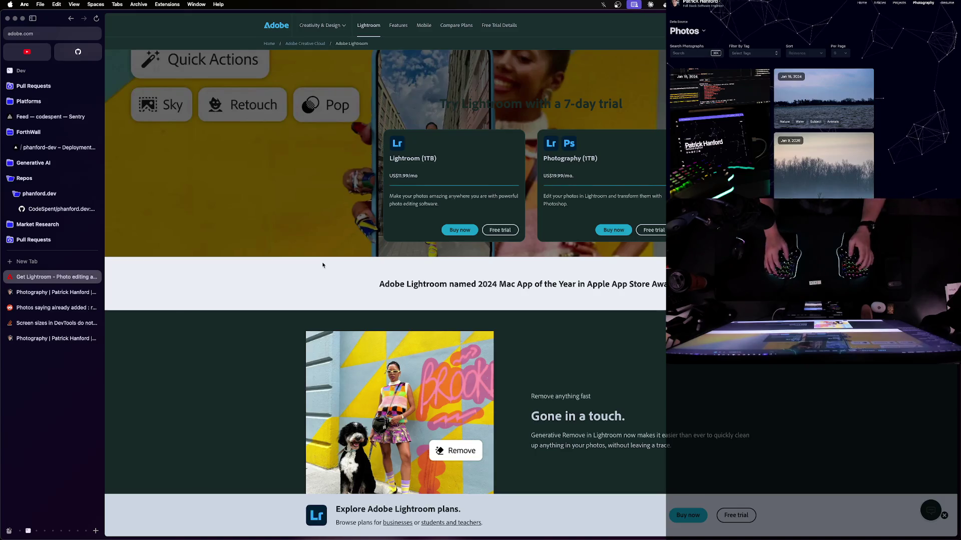
# Search 'adobe lightroom how to just download the damn app' and open the Reddit thread's Creative Cloud Manager reply
pyautogui.press('super+t')
pyautogui.write('adobe lightroom')
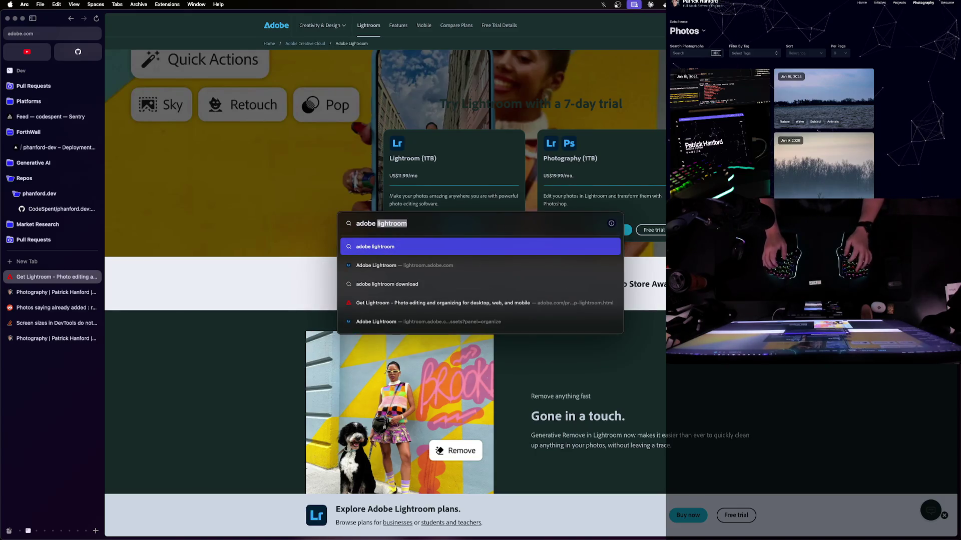
pyautogui.write(' ho')
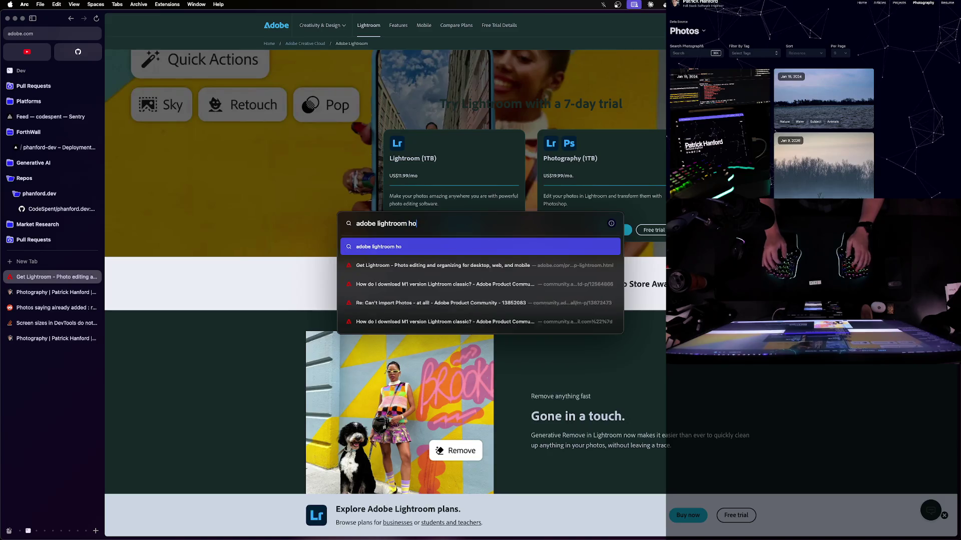
pyautogui.write('w to just download the damn app')
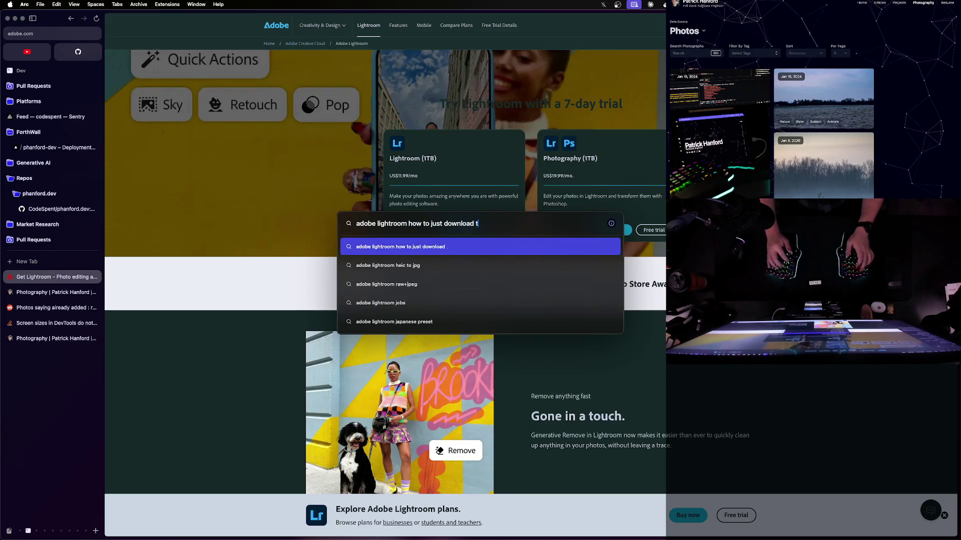
pyautogui.press('Return')
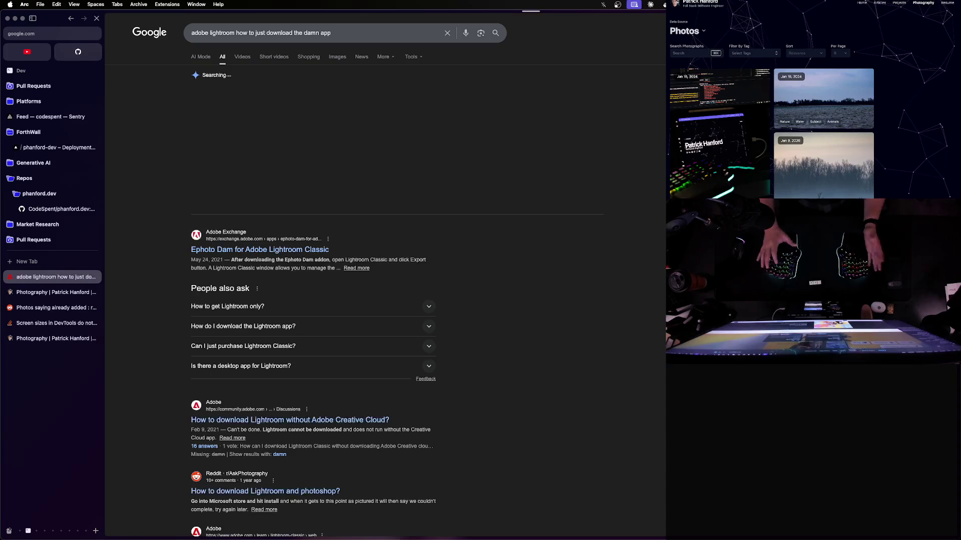
pyautogui.click(300, 491)
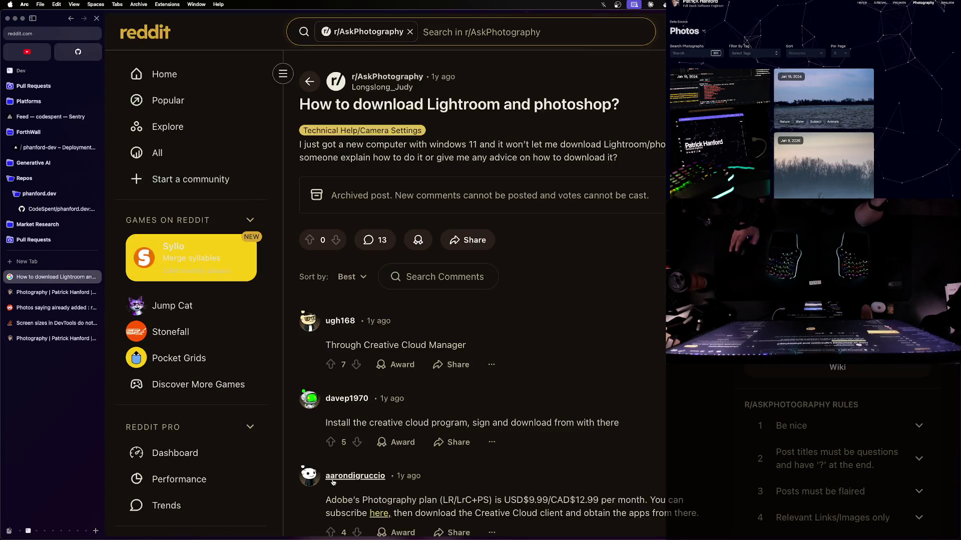
pyautogui.tripleClick(420, 342)
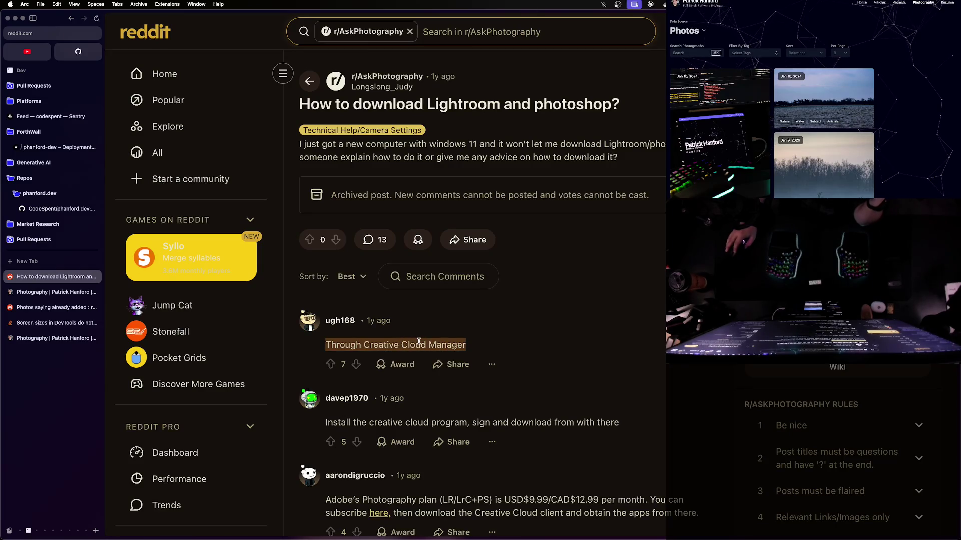
pyautogui.doubleClick(449, 423)
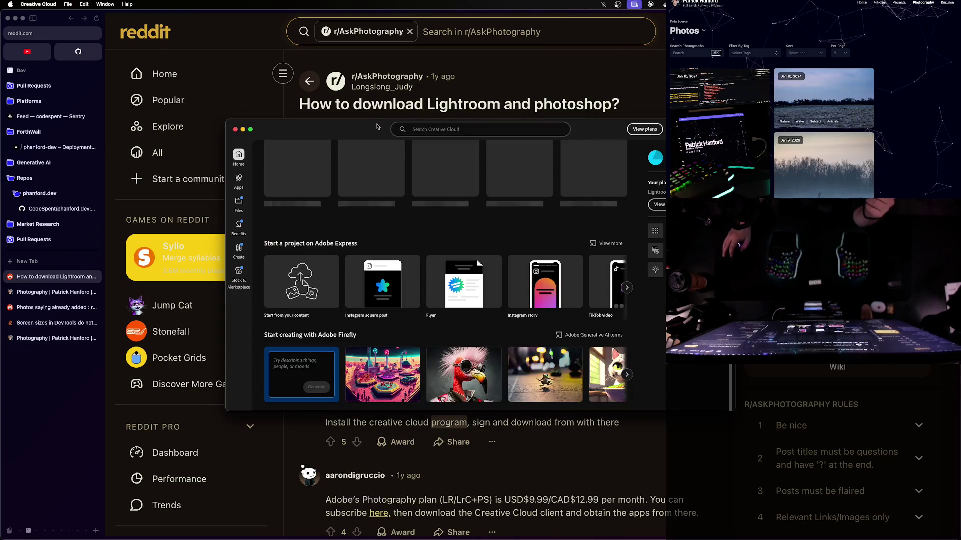
# Install Lightroom from the Creative Cloud Apps list, then return Arc to the Google results
pyautogui.click(238, 186)
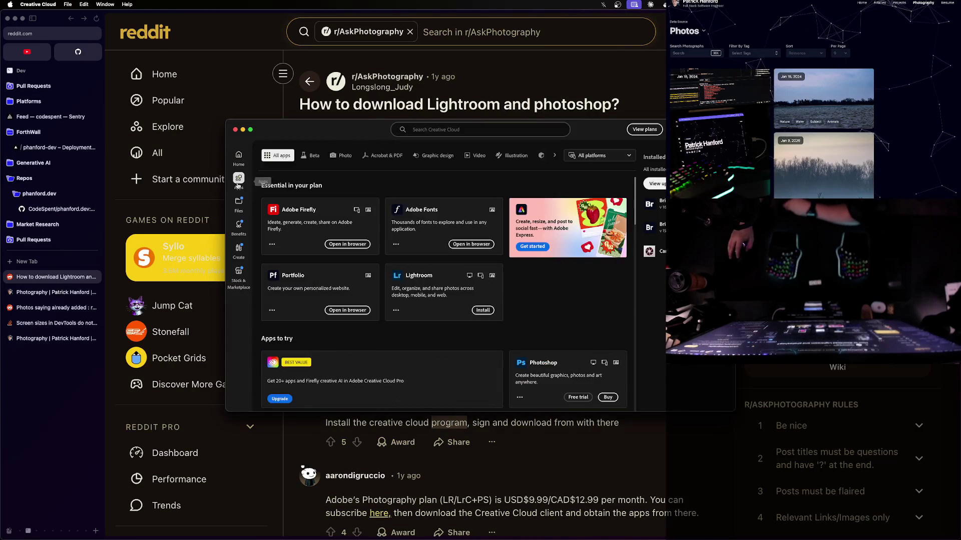
pyautogui.click(481, 311)
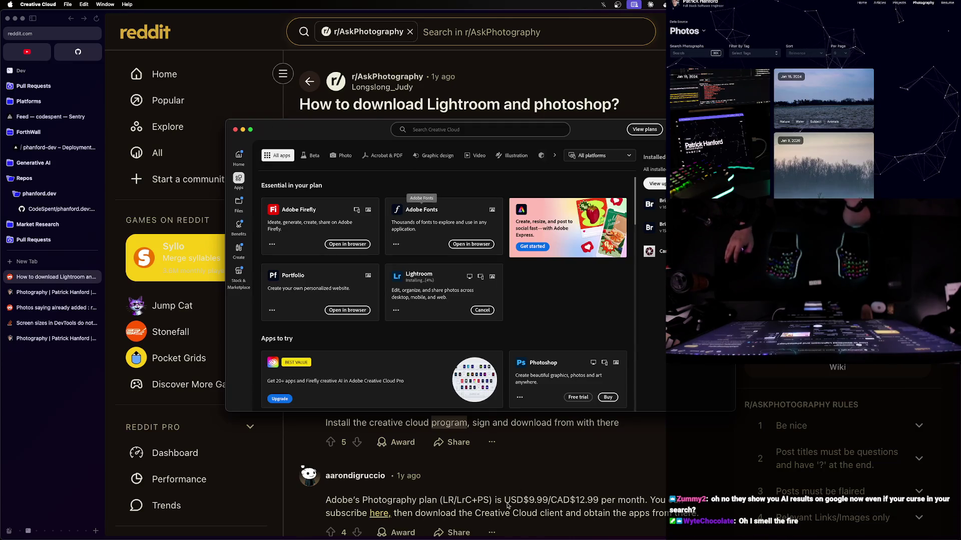
pyautogui.click(440, 453)
pyautogui.press('super+Left')
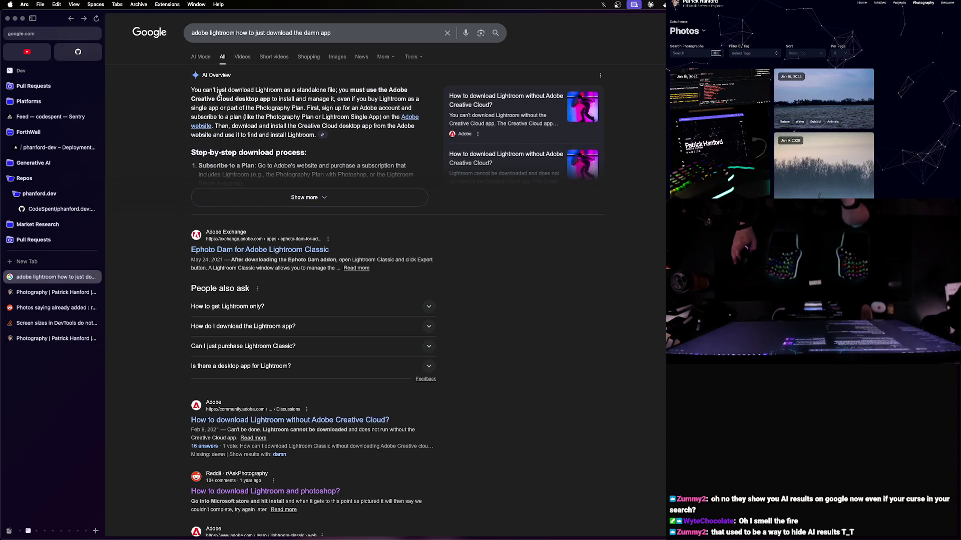